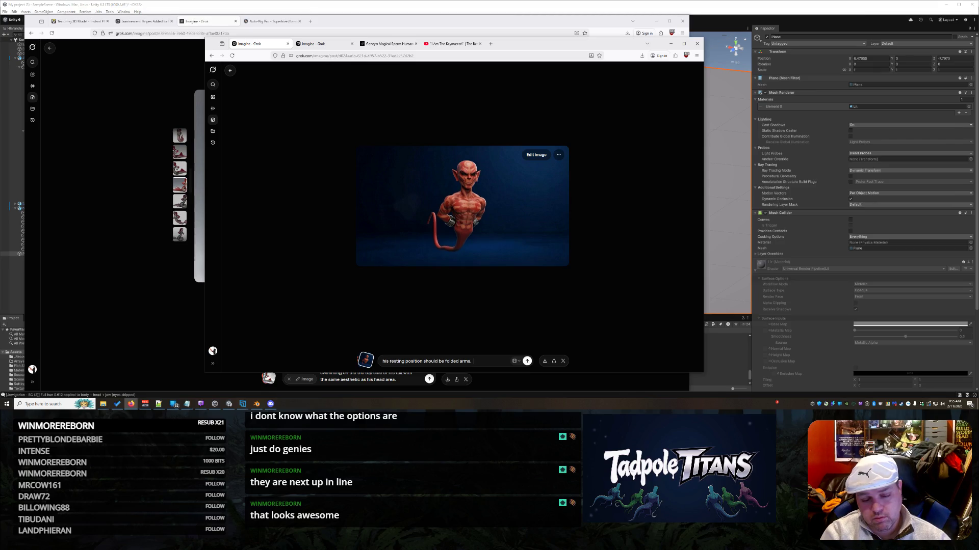
Cancel the accidental folded-arms video generation so the still red genie image shows again.
key(Return)
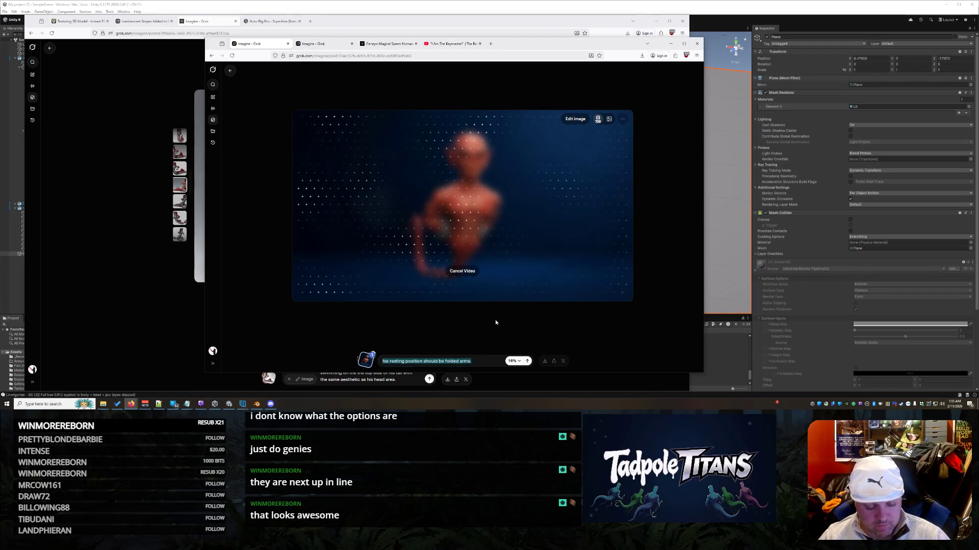
click(472, 272)
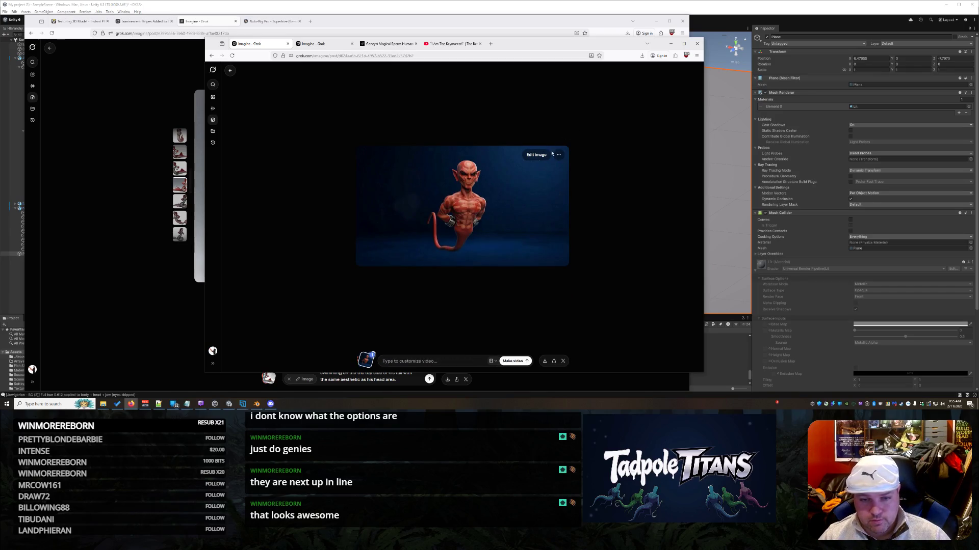
Regenerate the red genie with folded arms and view the second variant.
click(536, 154)
key(Return)
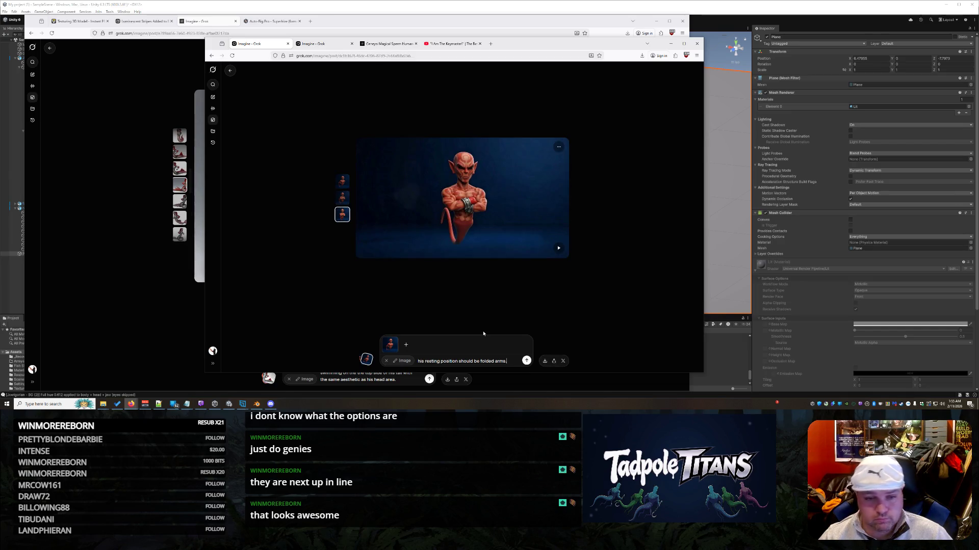
click(342, 199)
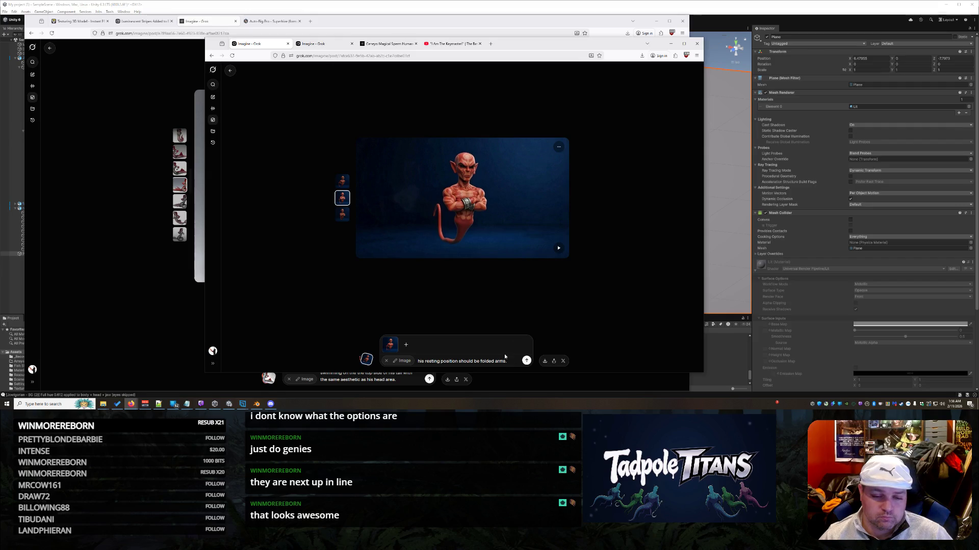
Copy the folded-arms genie image and go to the Favorites gallery.
text(.)
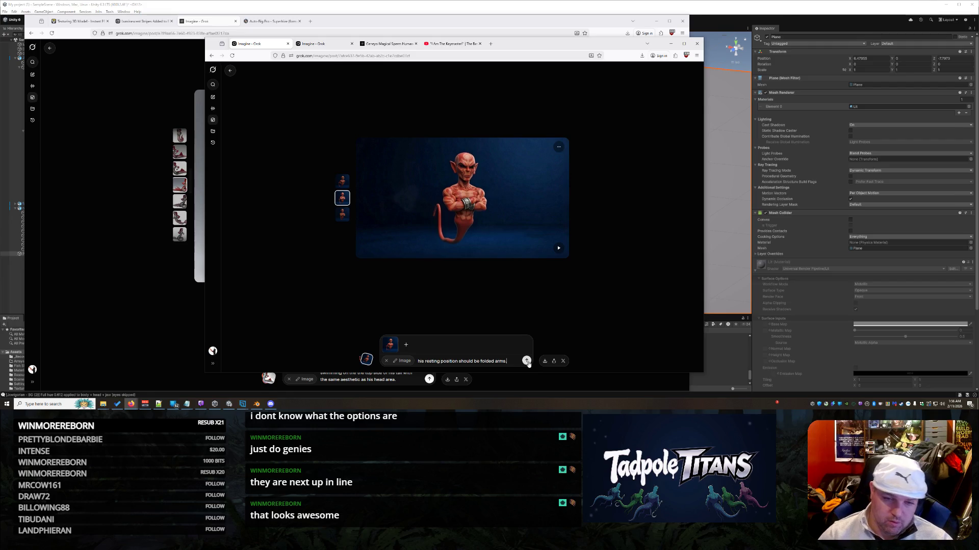
right_click(462, 190)
click(485, 218)
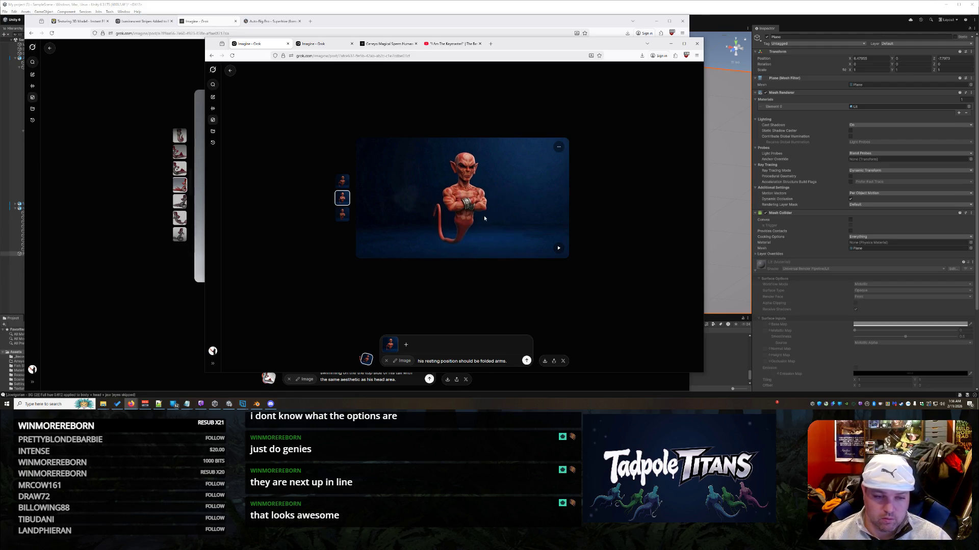
key(Escape)
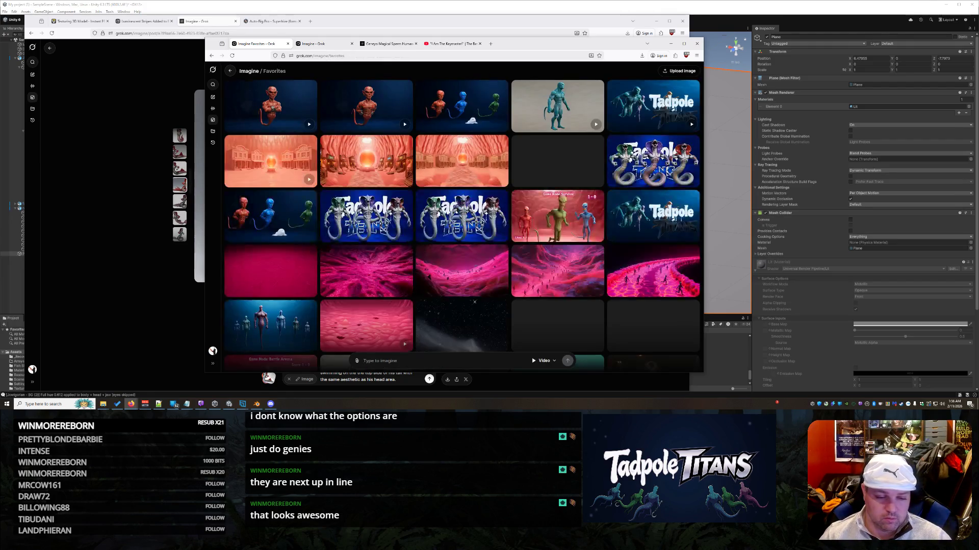
On the folded-arms genie post, request omnicolored eyes with no pupils or iris, just a silverish glow.
key(alt+Right)
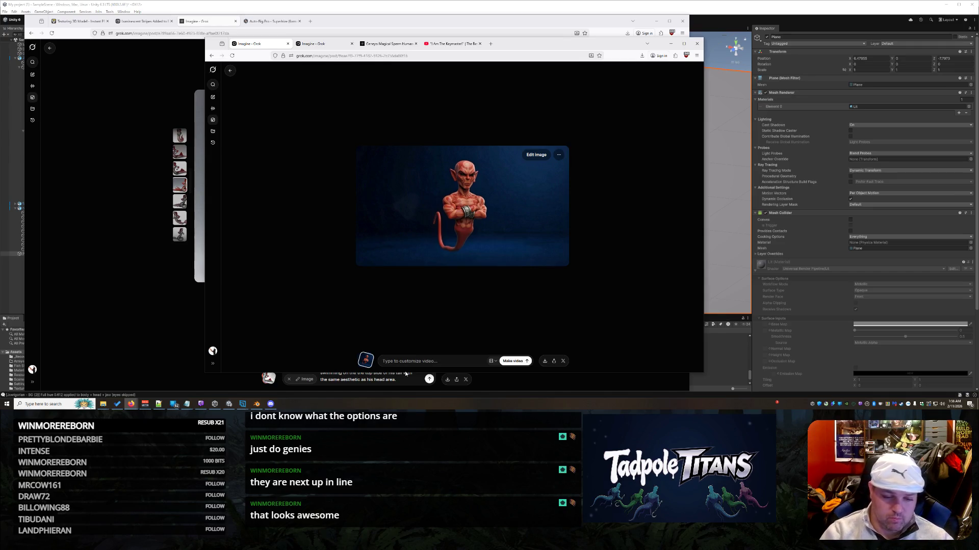
text(Ma)
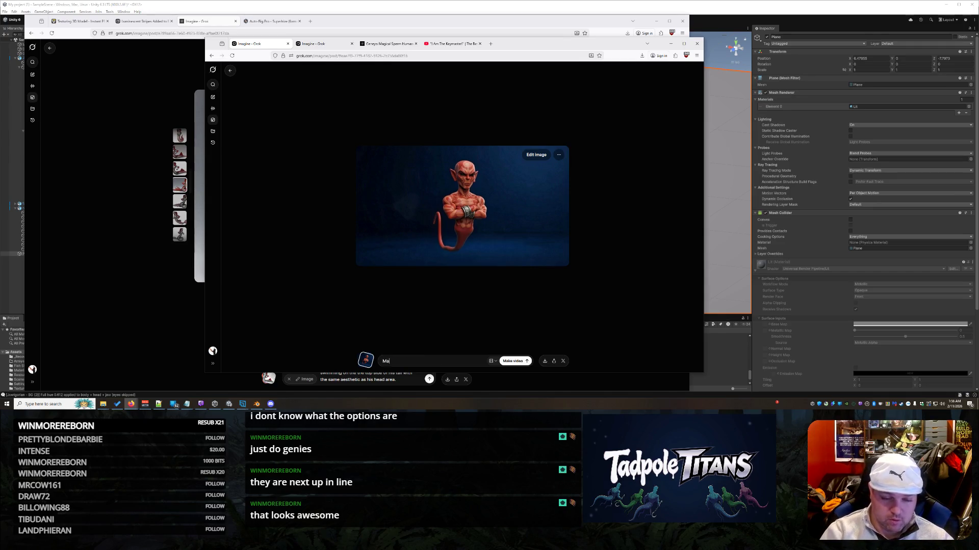
text(ke his eyes )
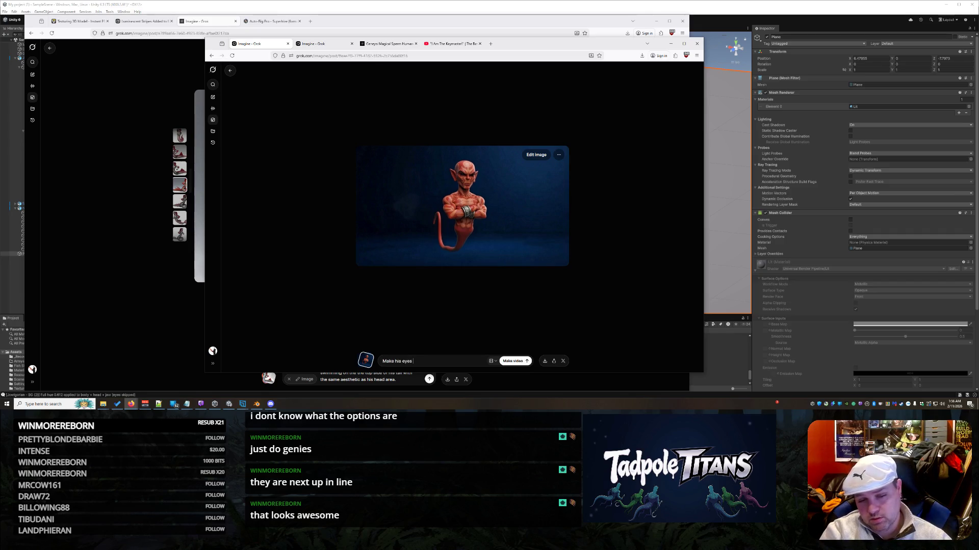
text(omnicolor)
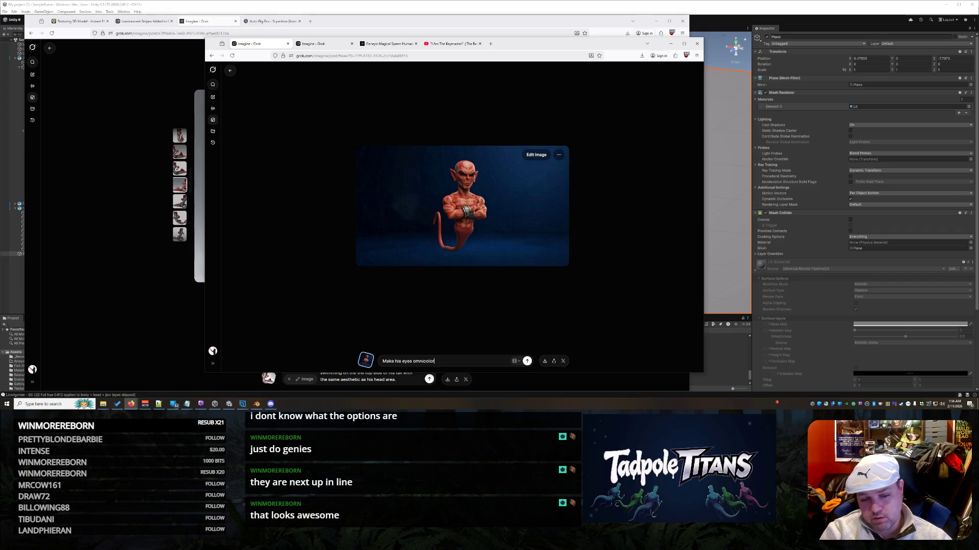
text(ed. No pupils)
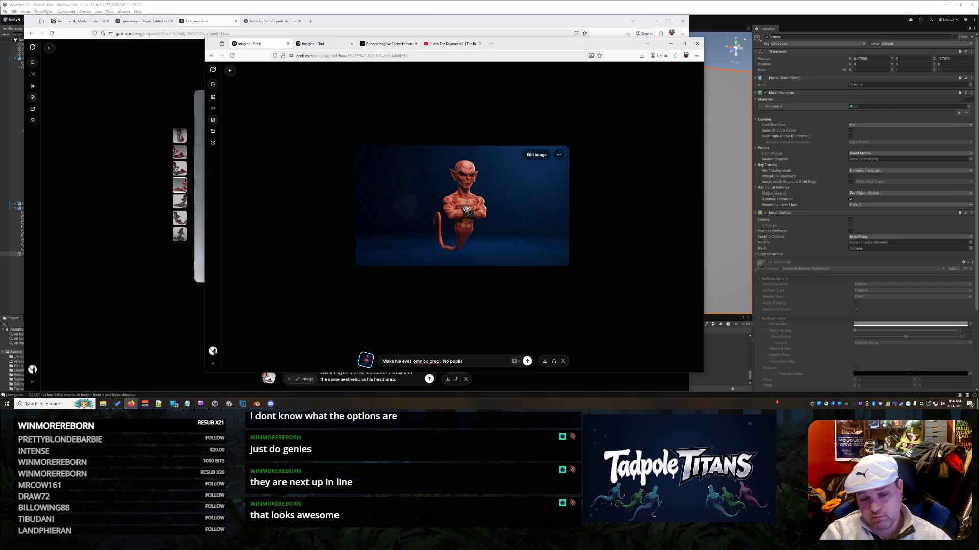
text( no)
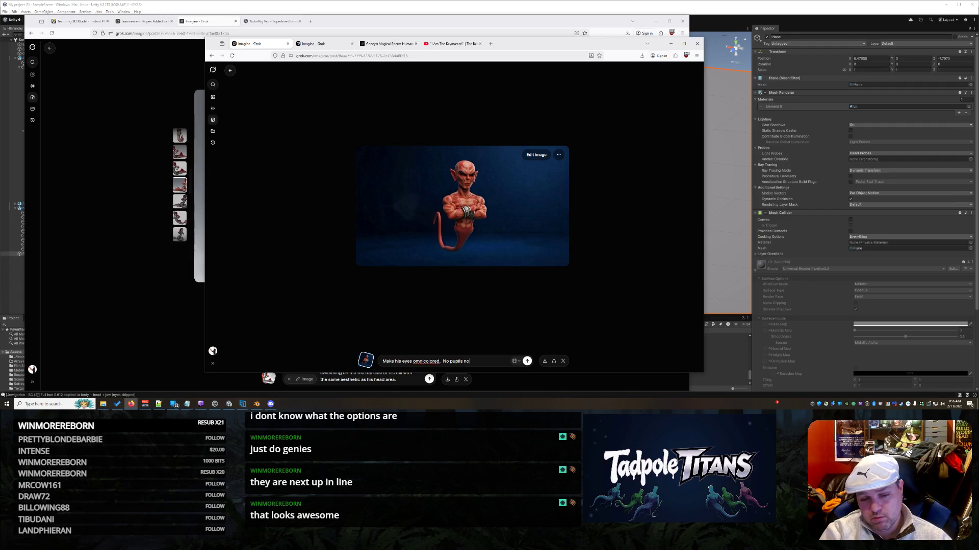
text( iris. Just silverish)
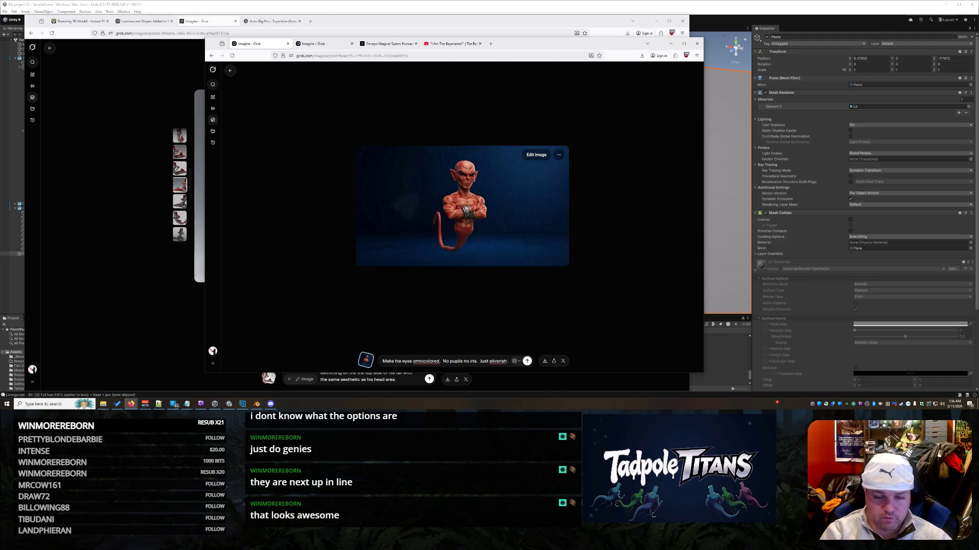
text(glow)
key(Return)
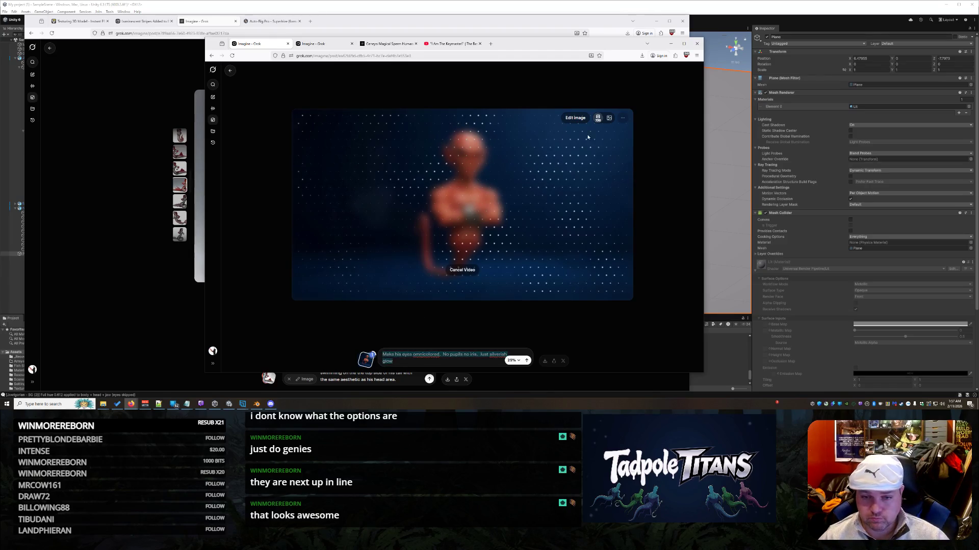
Generate the glowing-eyed genie variants, copy the second one, and return to Favorites.
key(Return)
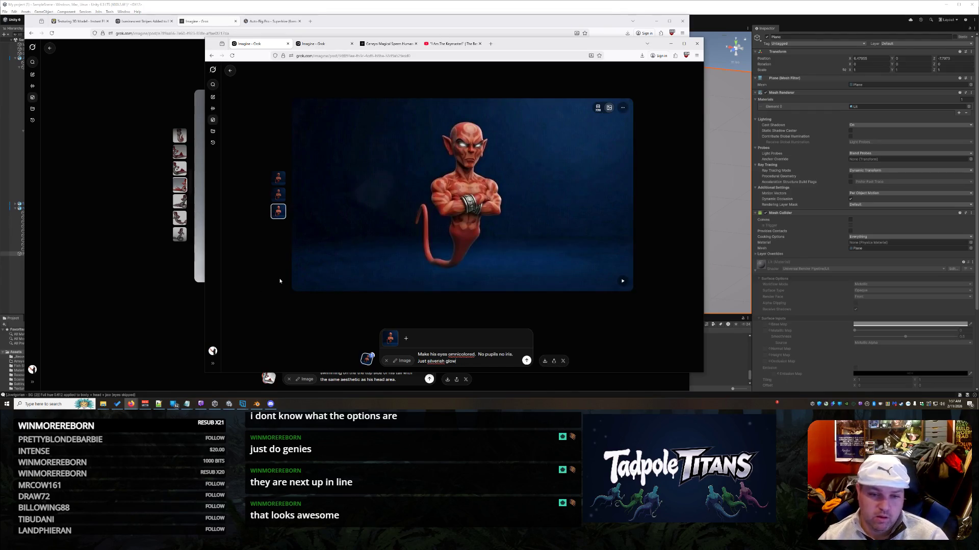
click(278, 197)
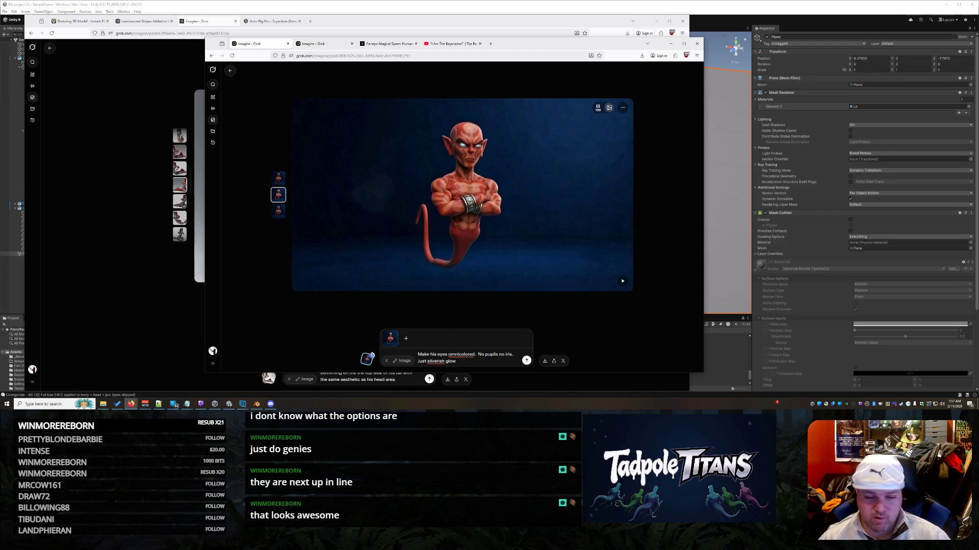
right_click(484, 179)
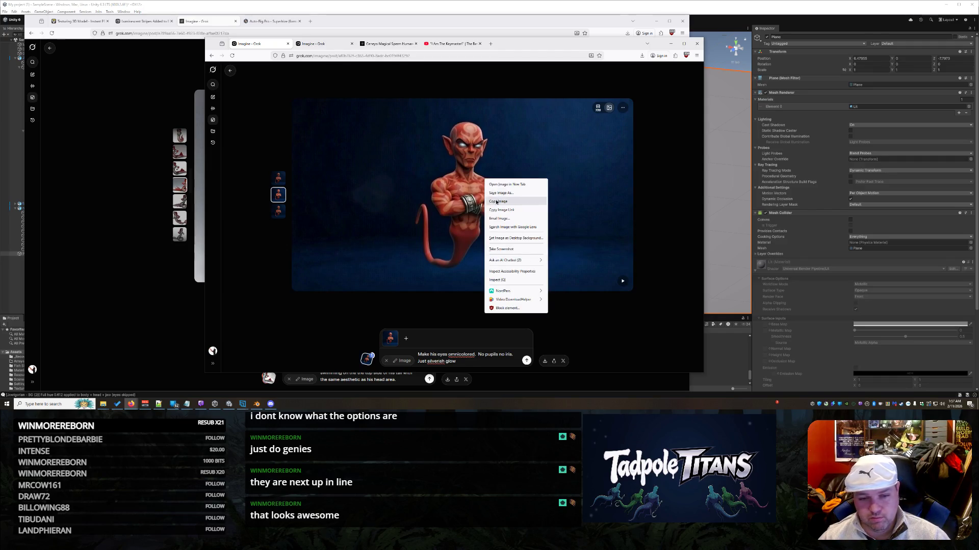
click(504, 204)
click(367, 359)
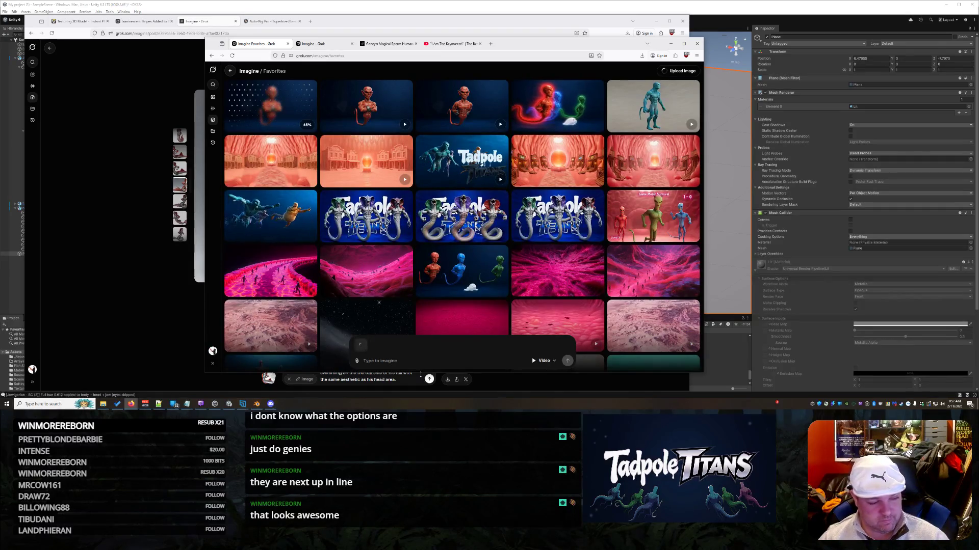
Prompt the genie to be positioned for a 3D rendering with a more gradual wide-torso-to-tiny-tail transition.
key(alt+Left)
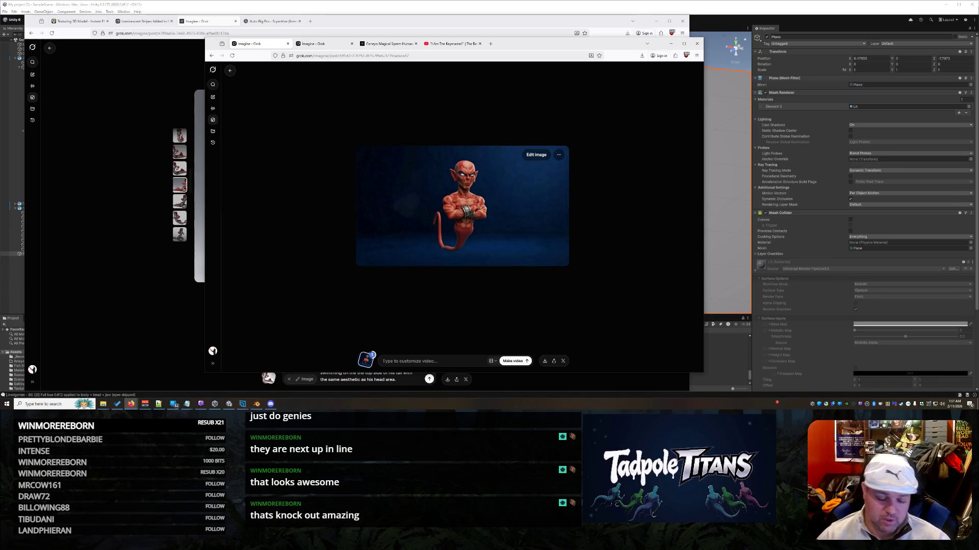
text(Get re)
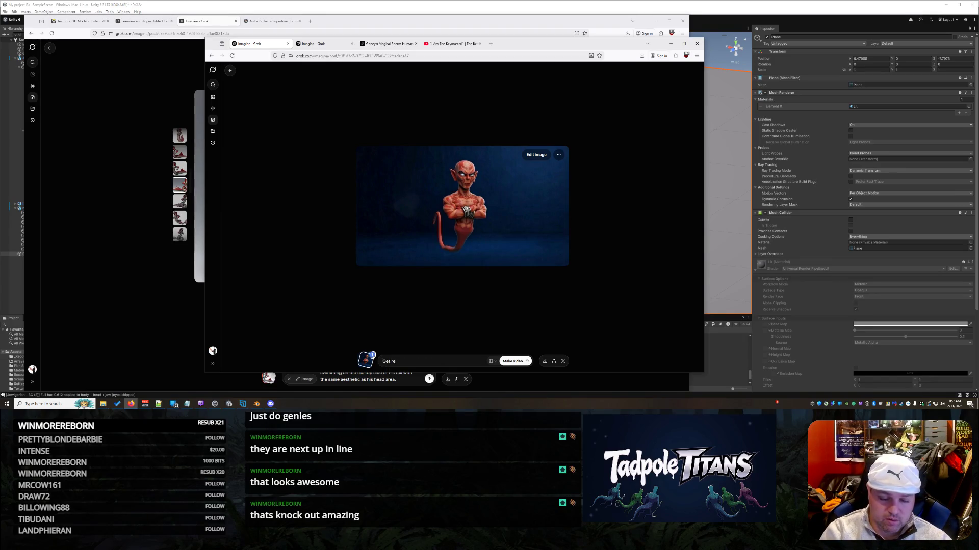
key(BackSpace)
key(BackSpace)
key(BackSpace)
text(Posit)
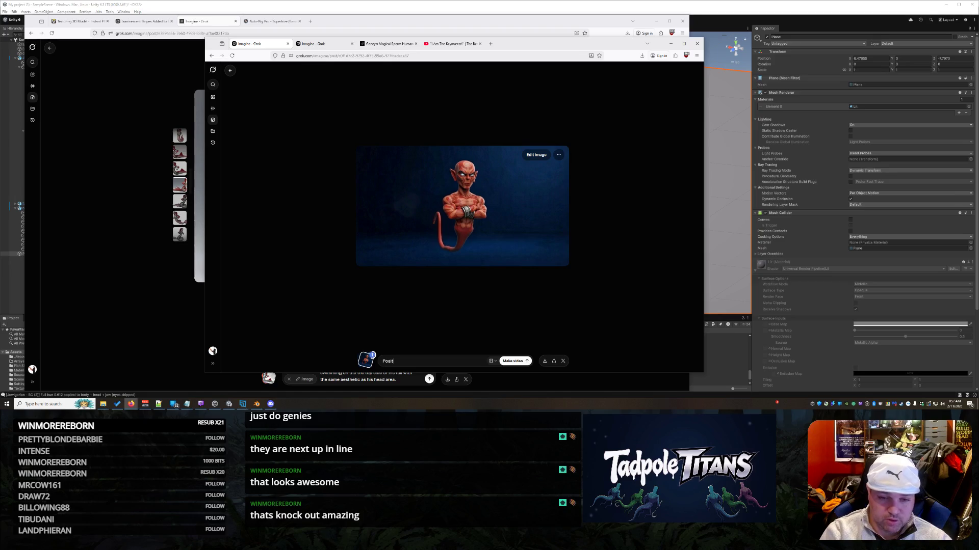
text(ion him for a 3d)
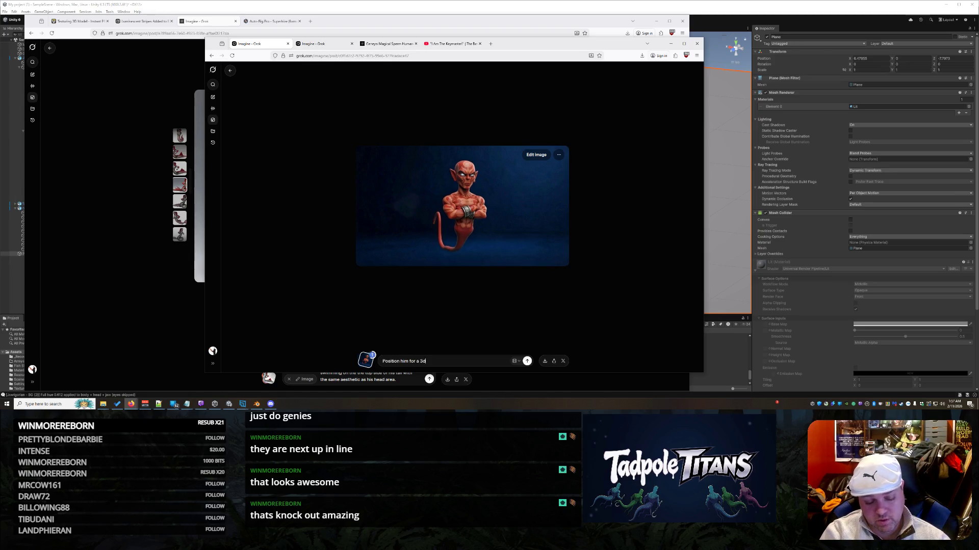
text( rendering)
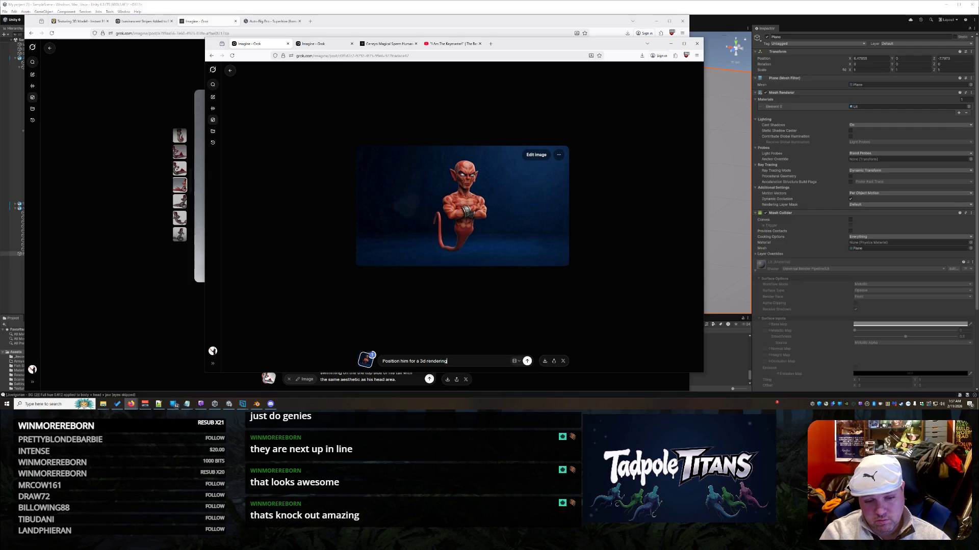
text(  ma)
text(ke his tor)
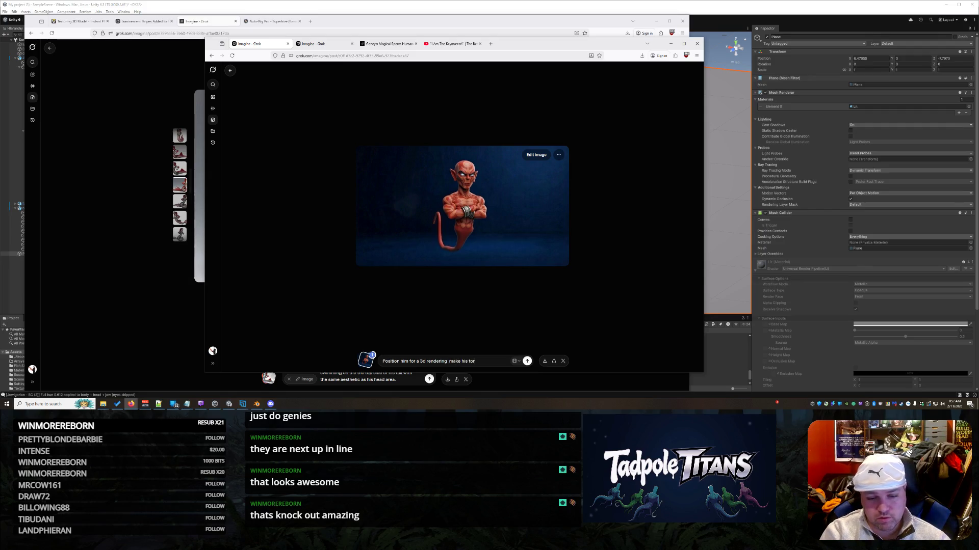
text(so to tail t)
text(rnsatio)
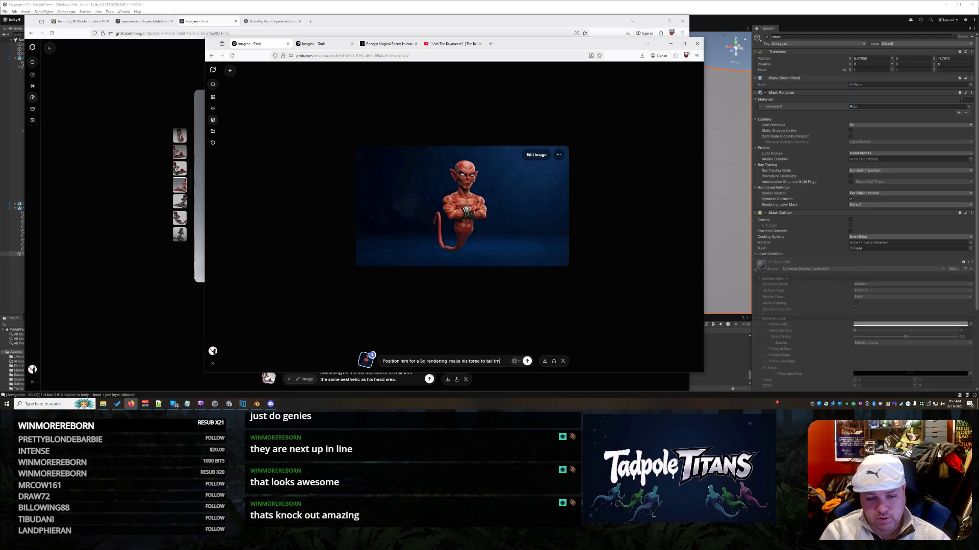
key(BackSpace)
key(BackSpace)
key(BackSpace)
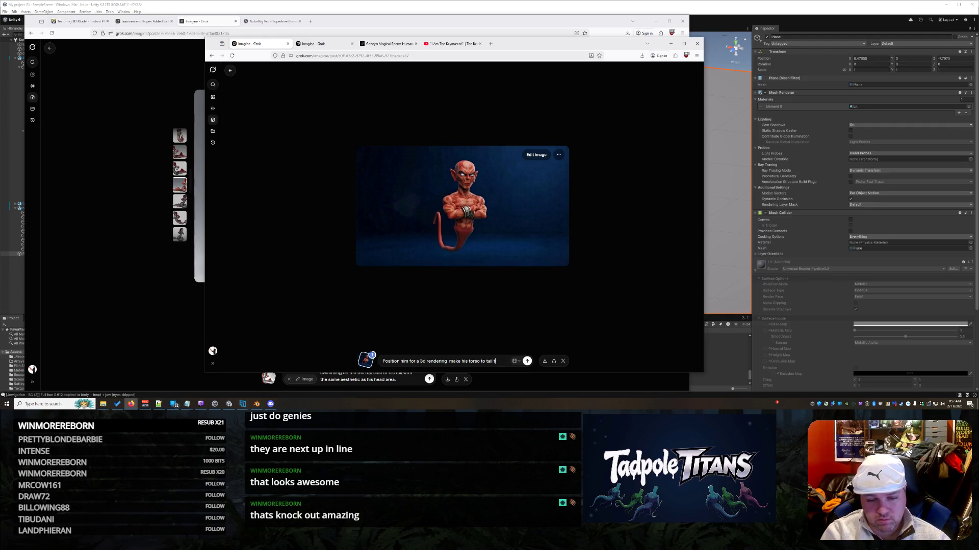
text(rans)
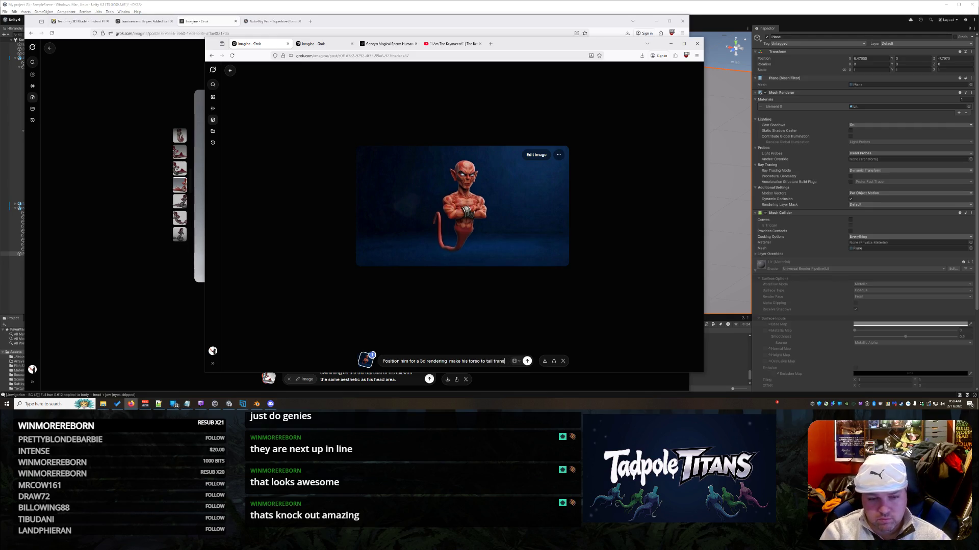
text(ition a bit more gr)
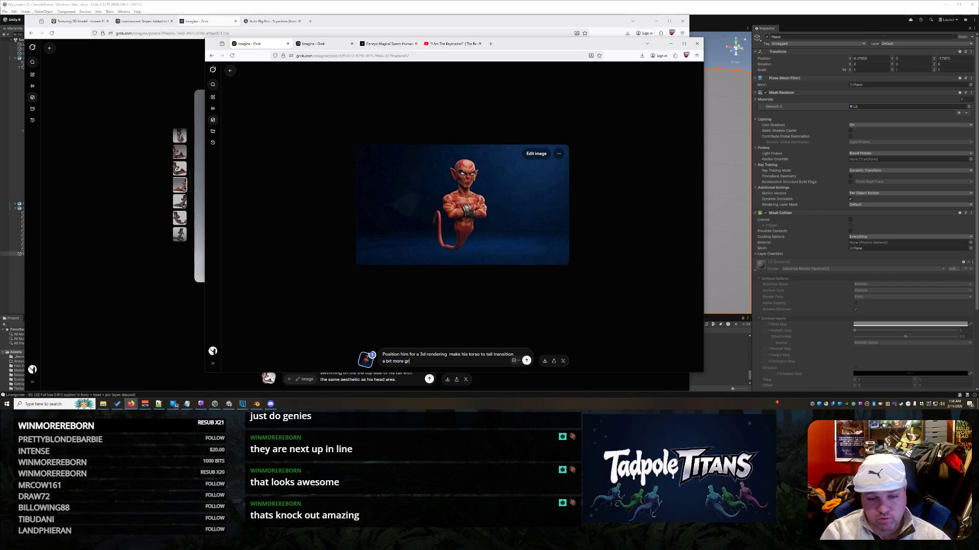
text(adual from )
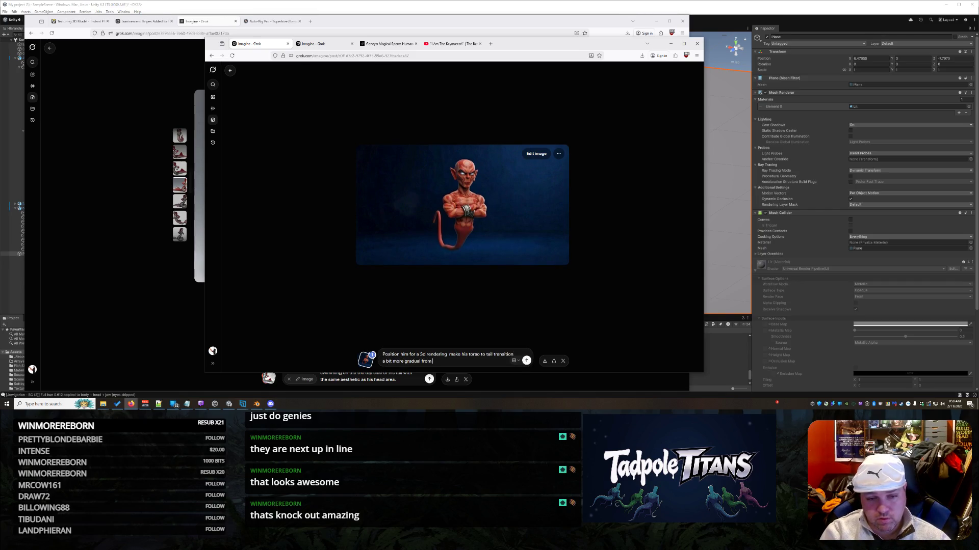
text(the wide torso)
text( to the tiny tail)
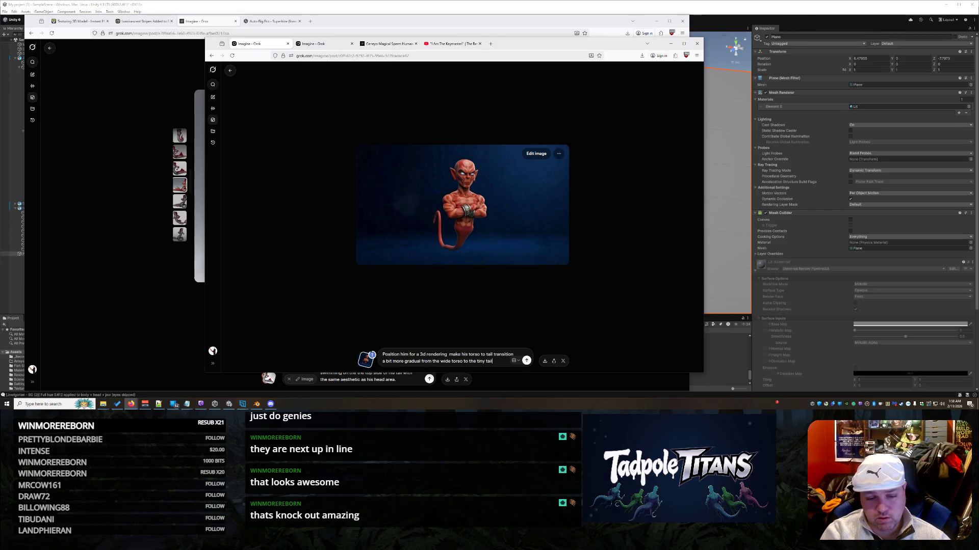
key(Return)
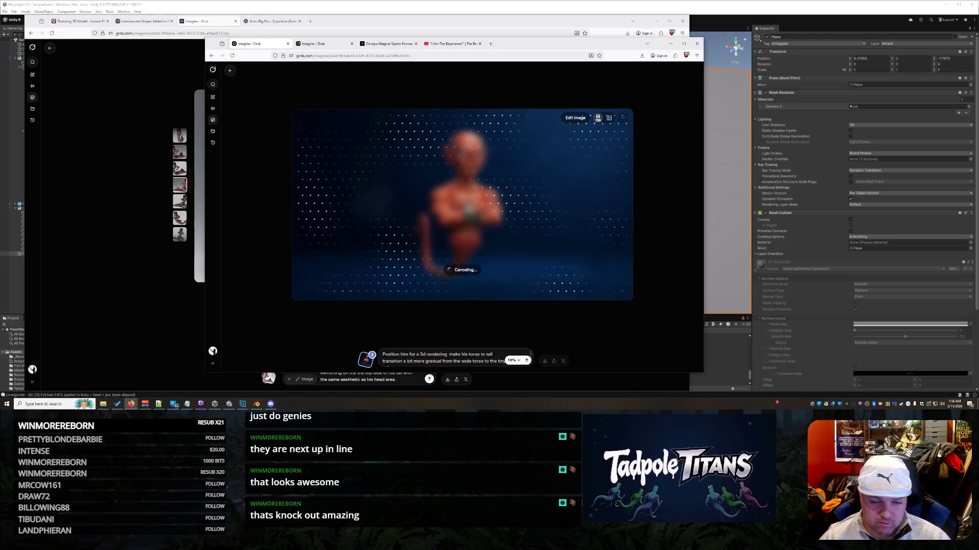
Cancel the video and submit the 3D-rendering, gradual torso-to-tail edit prompt on the genie image.
click(462, 269)
click(537, 155)
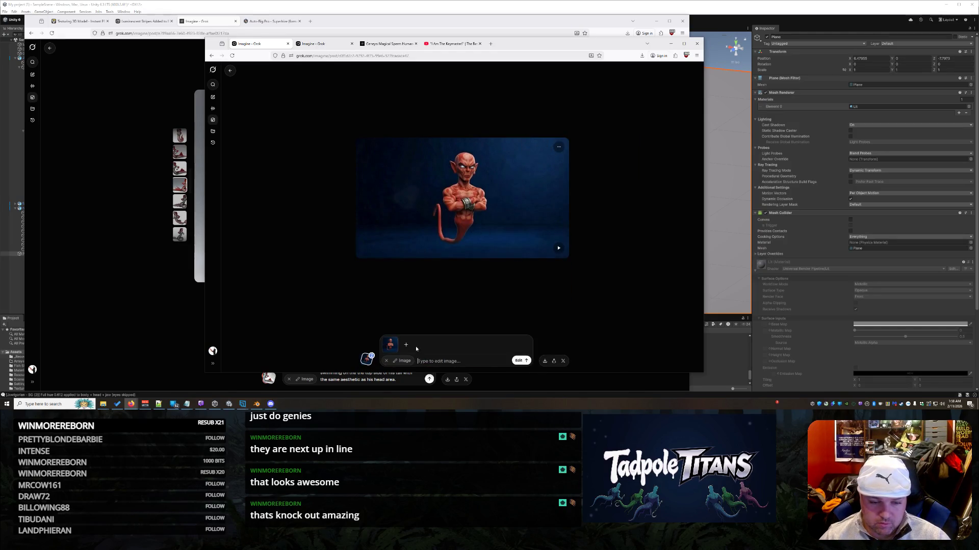
text(Position him for a 3d rendering  make his torso to tail transition a bit more gradual from the wide torso to the tiny tail)
key(Return)
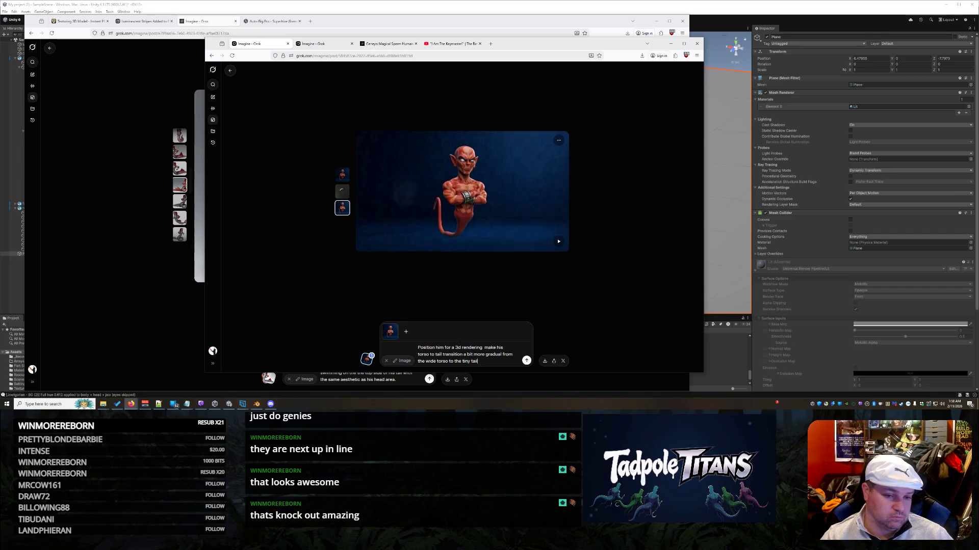
key(Return)
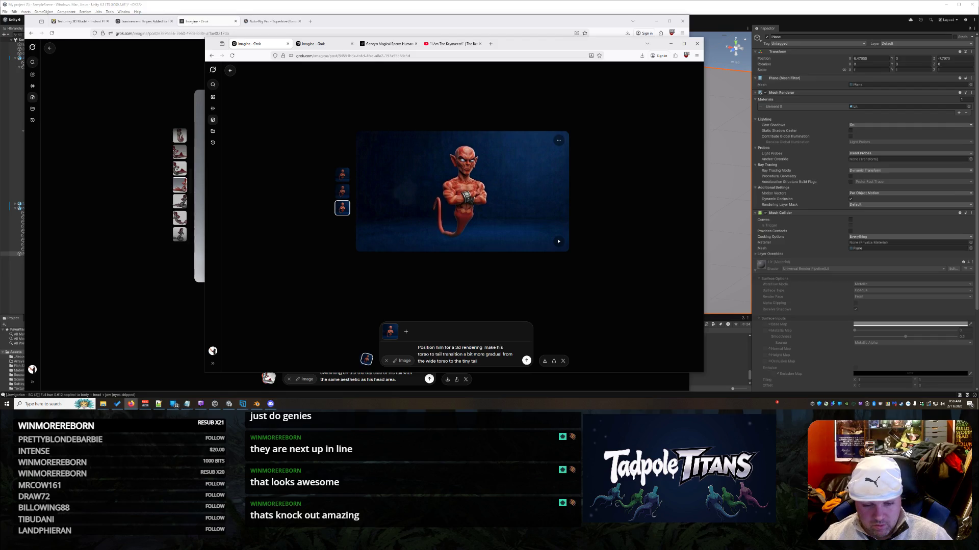
Revise the prompt so the torso bottom tapers MUCH more gradually into a tiny tail, then regenerate.
key(BackSpace)
key(BackSpace)
key(BackSpace)
text(the )
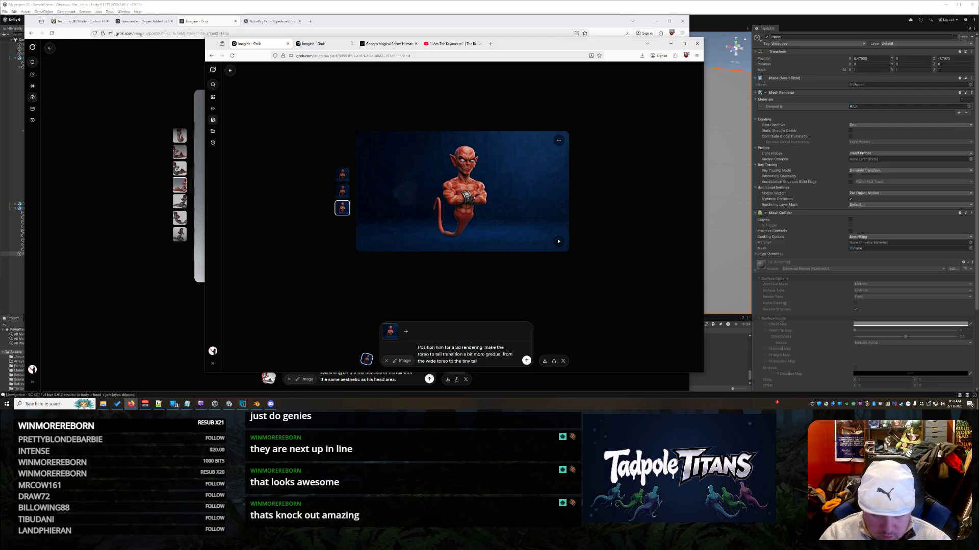
text( size)
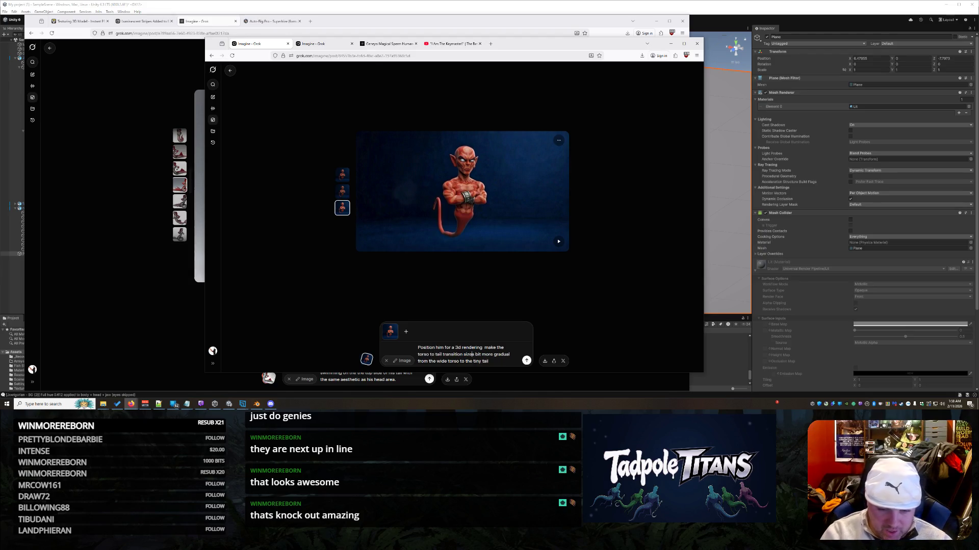
key(BackSpace)
key(BackSpace)
key(BackSpace)
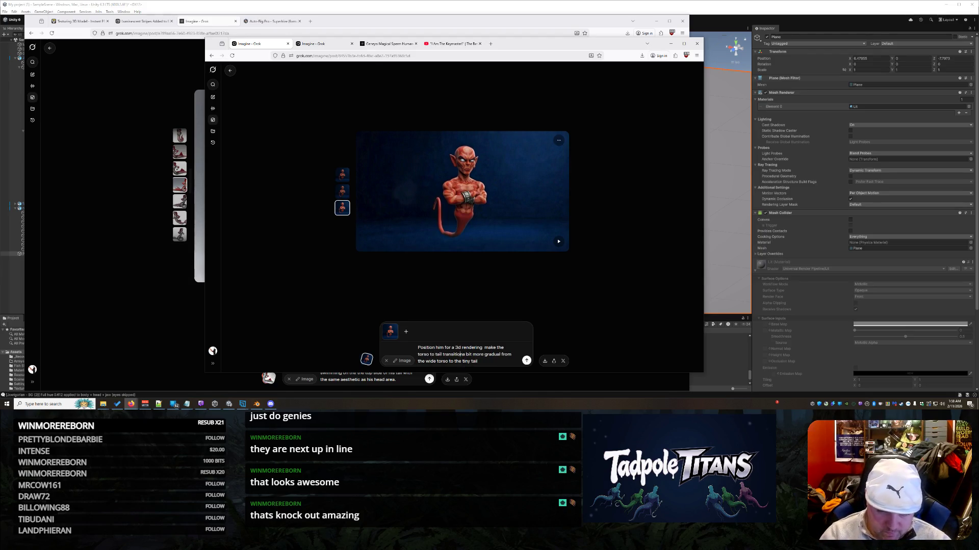
click(442, 354)
text(size)
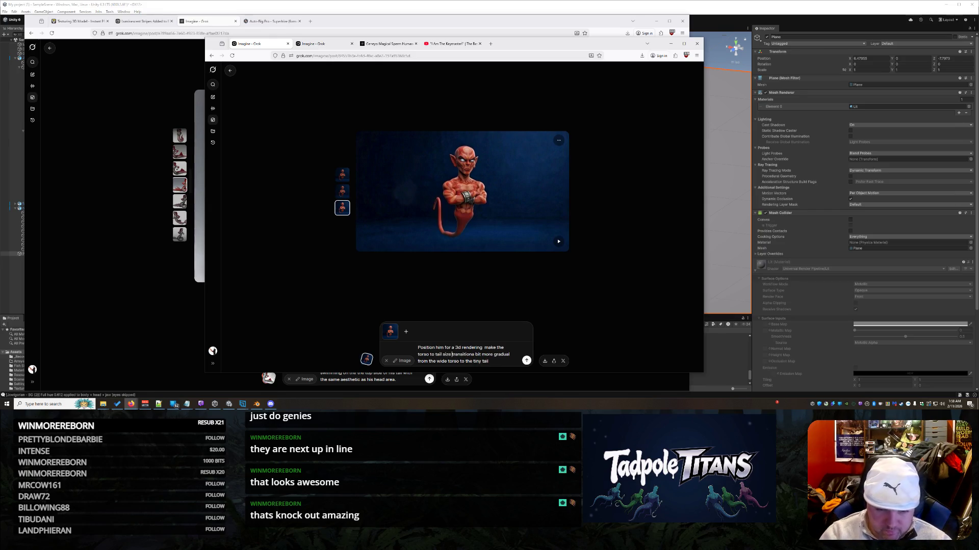
key(Delete)
key(Delete)
key(Delete)
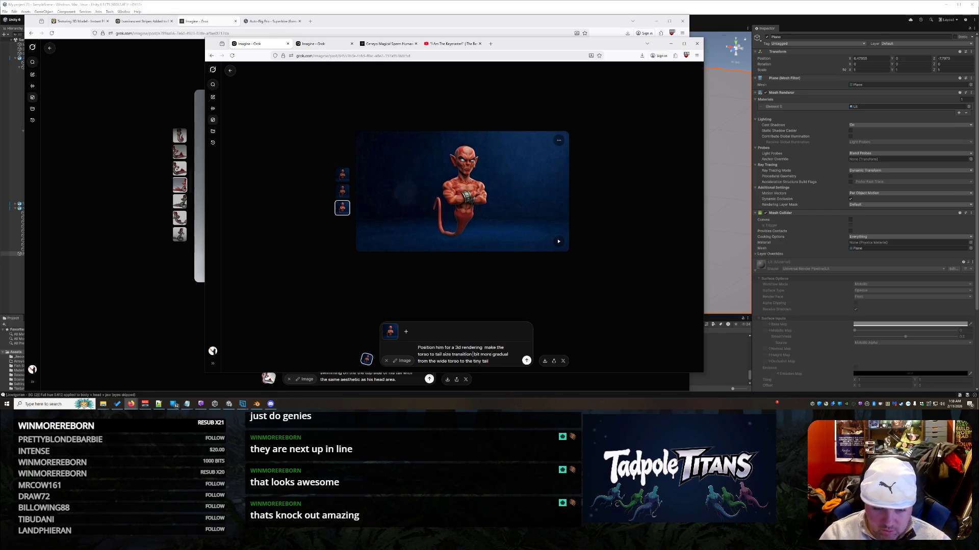
text(MUCH)
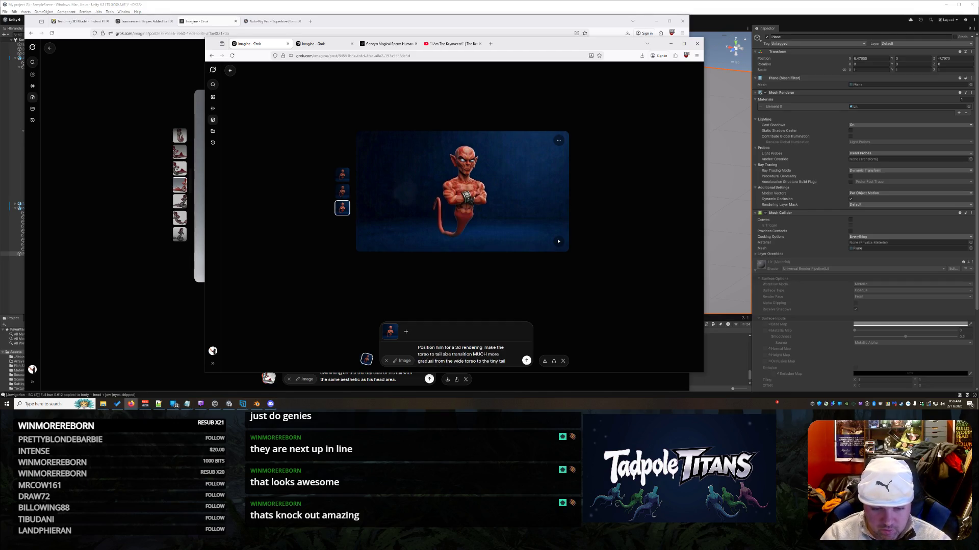
click(465, 361)
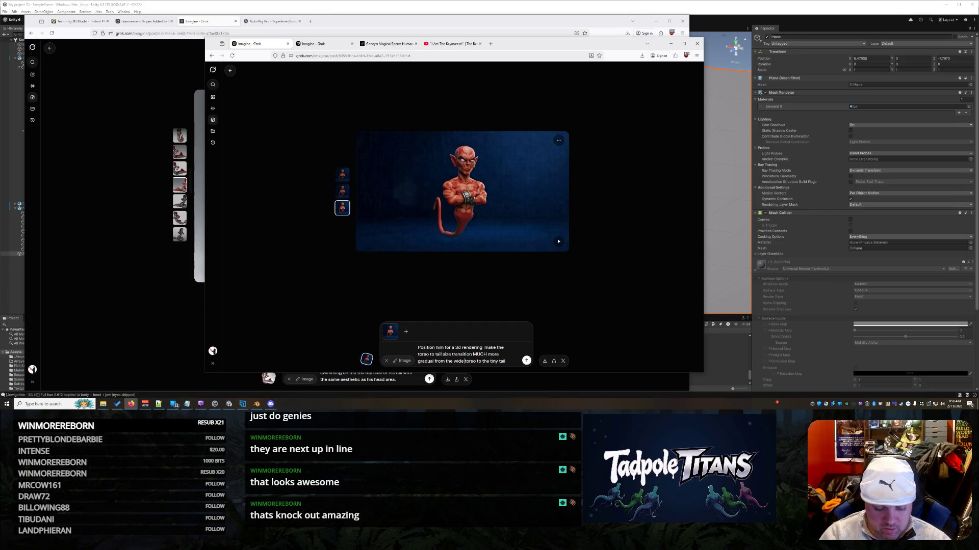
text(bottom og)
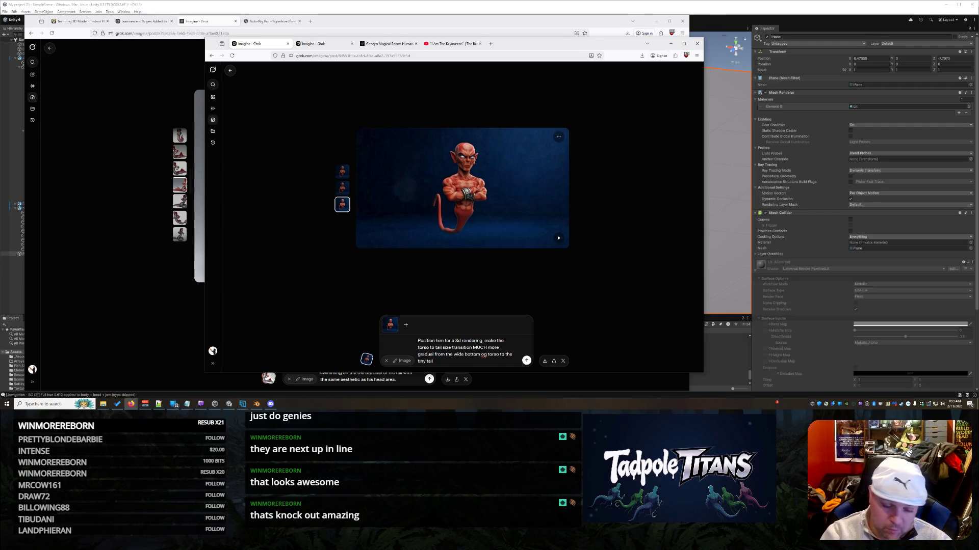
text(Make it)
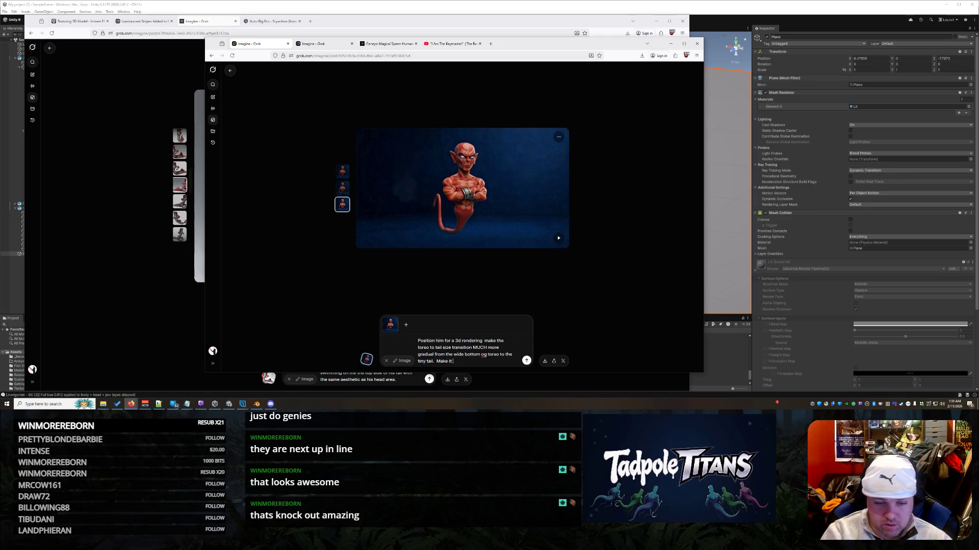
text( go mor)
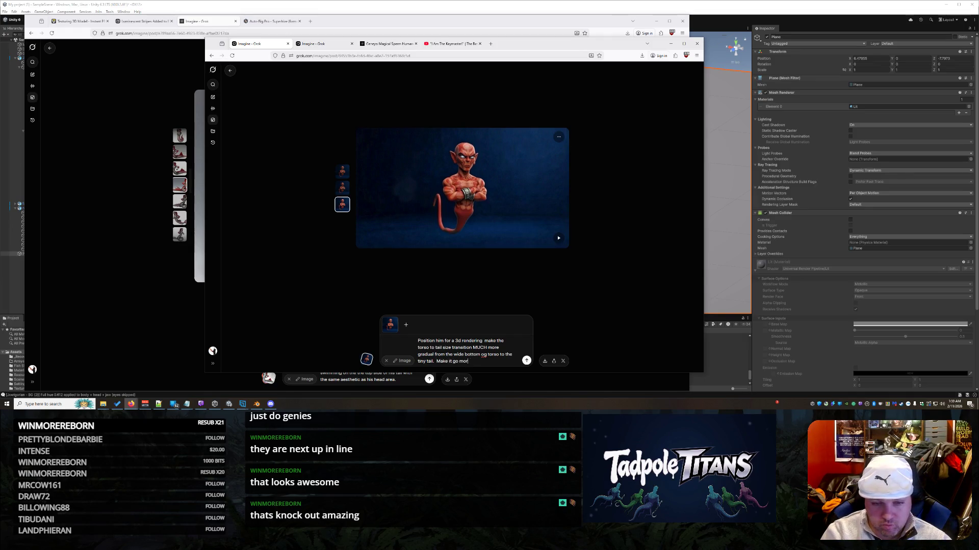
text(e medium)
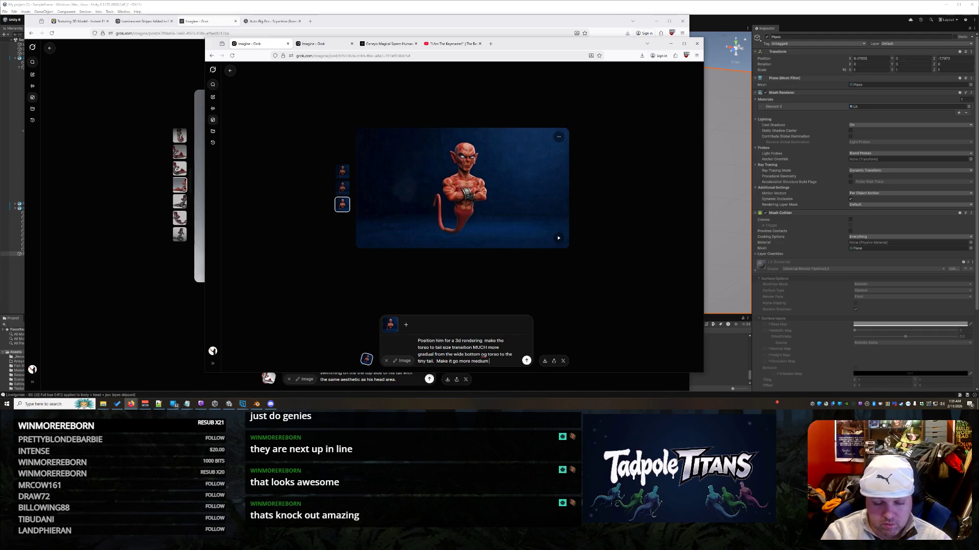
text( to me)
text(m sma)
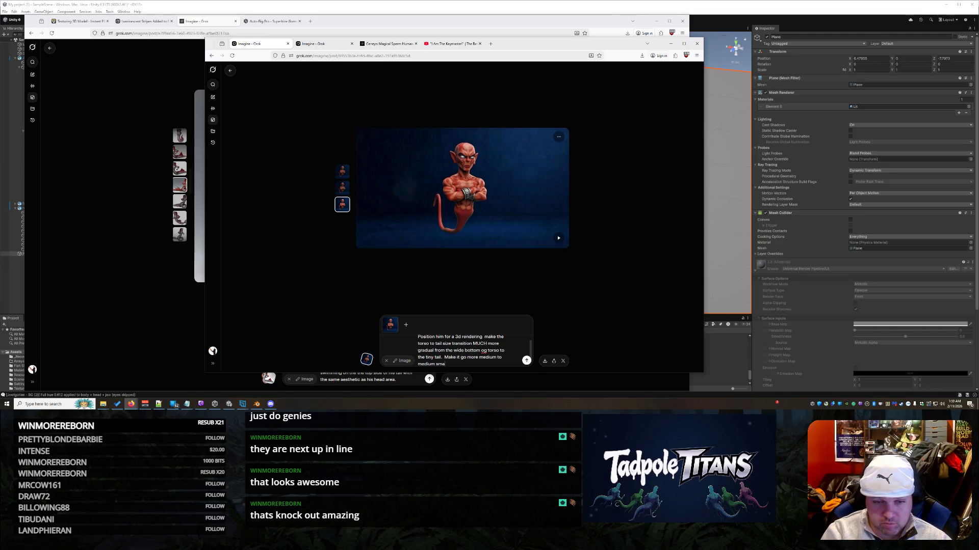
text(ail.)
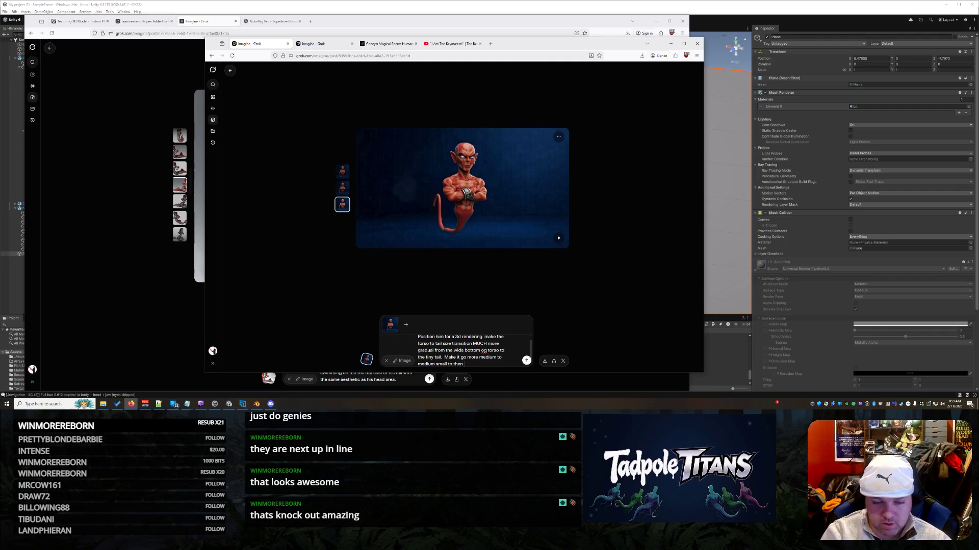
key(Return)
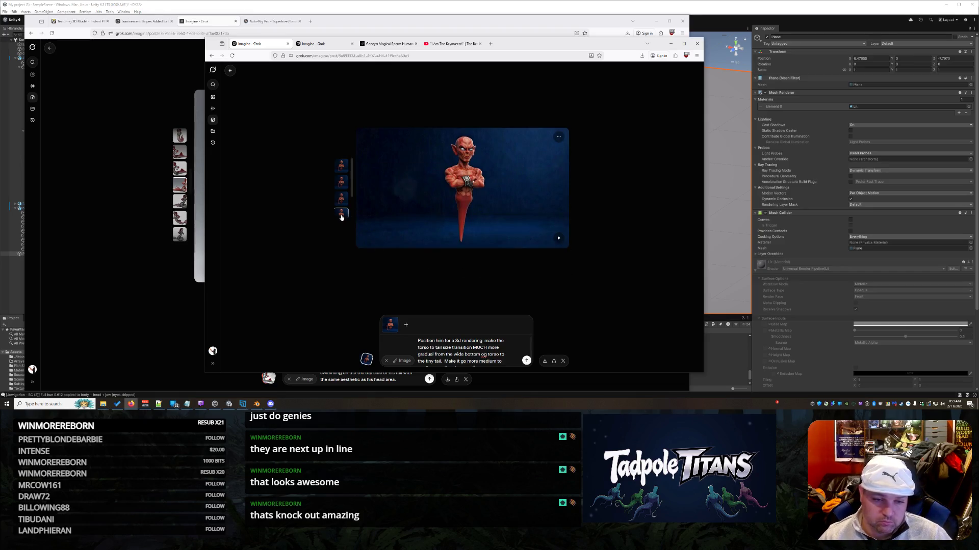
Compare the renders, pick the curled-tail genie, and append 'medium small to then small' to the prompt.
click(343, 191)
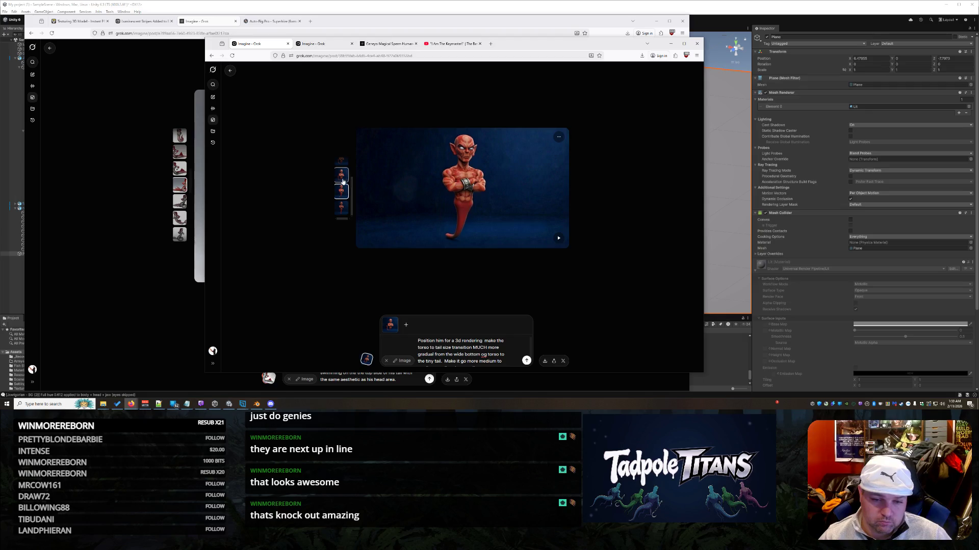
scroll(343, 194, up, 1)
scroll(343, 201, down, 1)
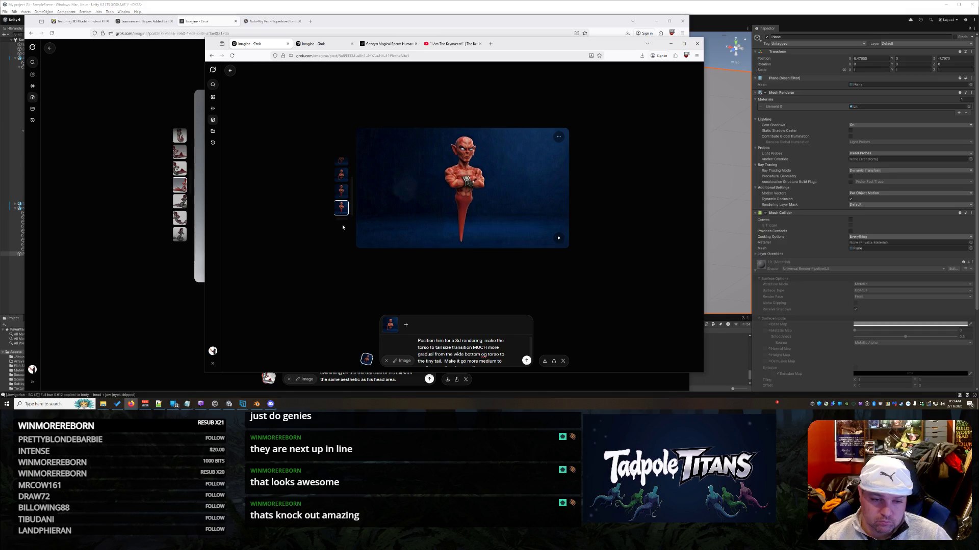
click(342, 190)
scroll(342, 190, down, 1)
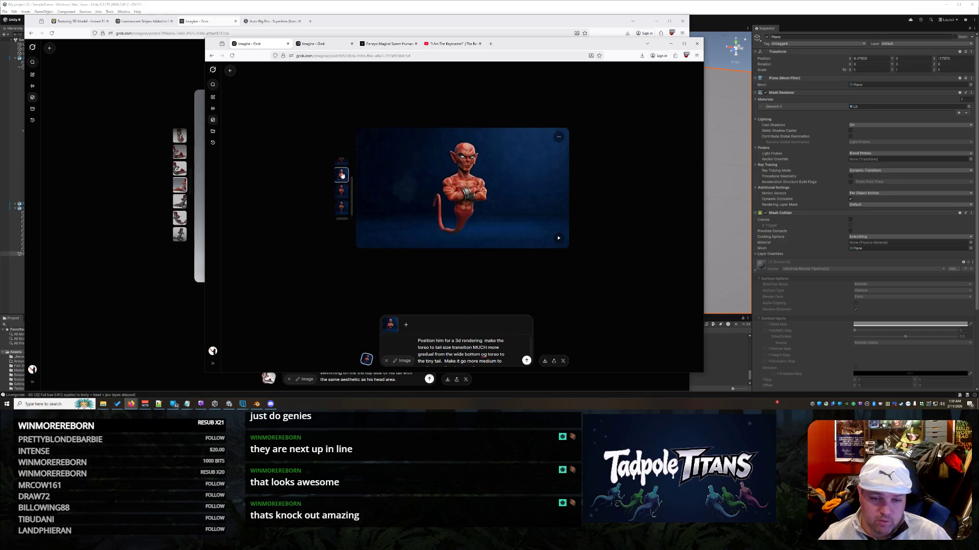
text(medium small to then small)
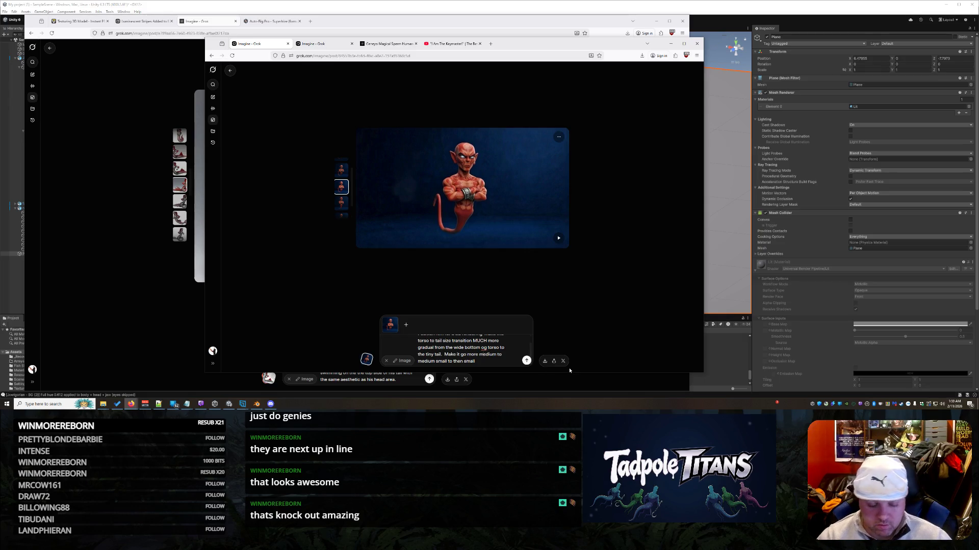
Reword the prompt's ending to 'large to medium, then medium to small, small to tiny' and generate.
text(large to)
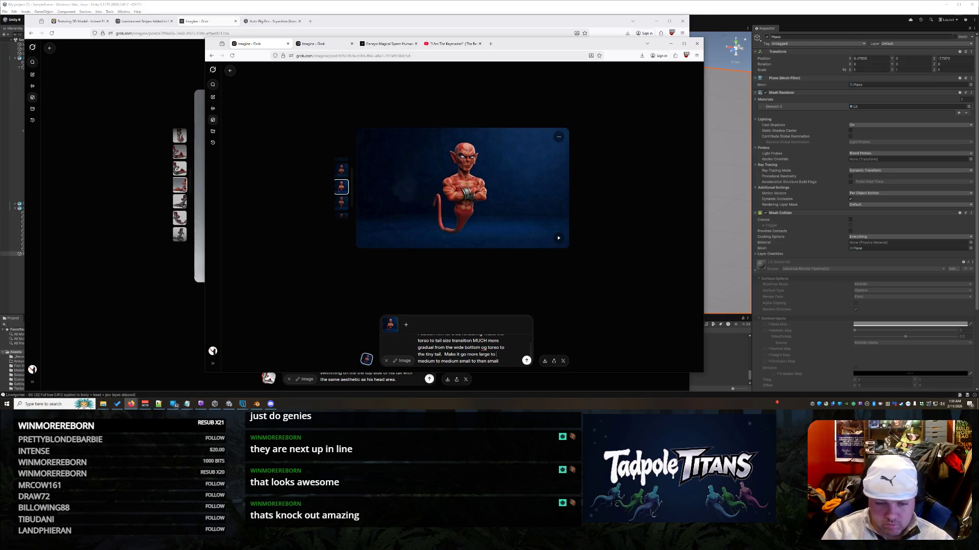
key(Delete)
key(Delete)
key(BackSpace)
text(, then medium to)
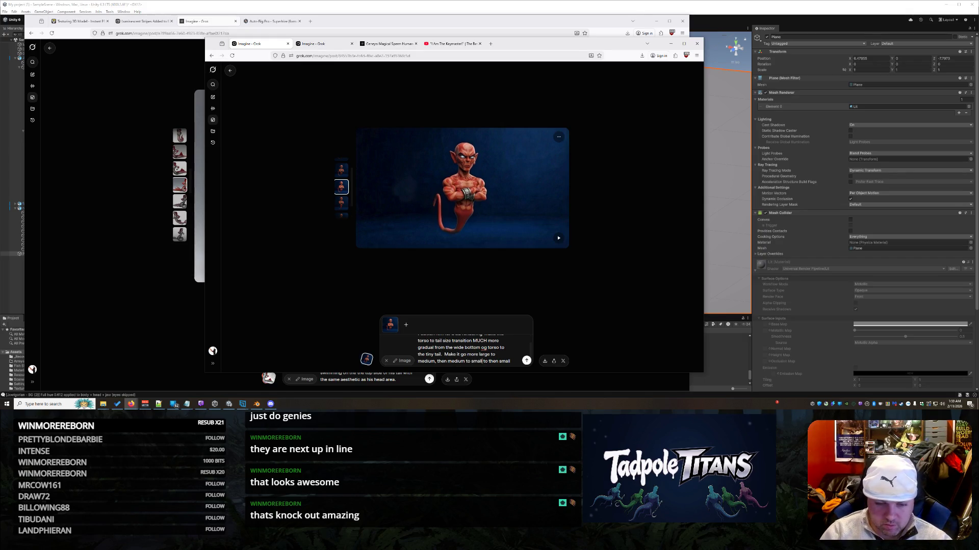
key(BackSpace)
key(BackSpace)
key(BackSpace)
text(, small to tiny)
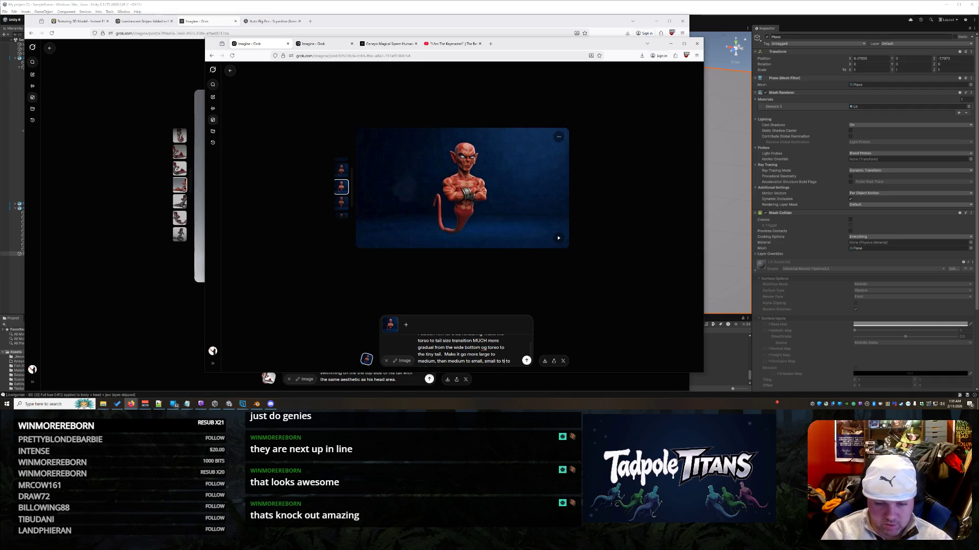
text(.)
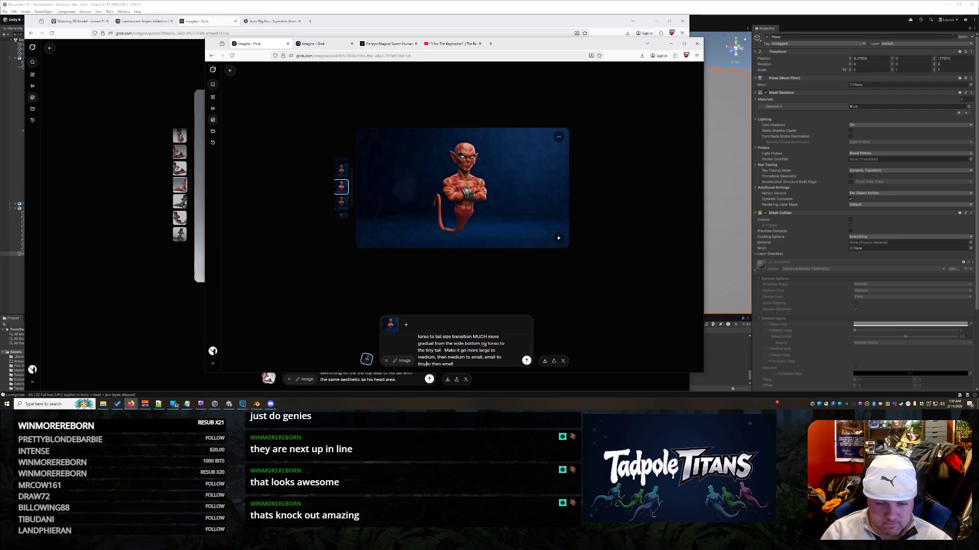
key(ctrl+Home)
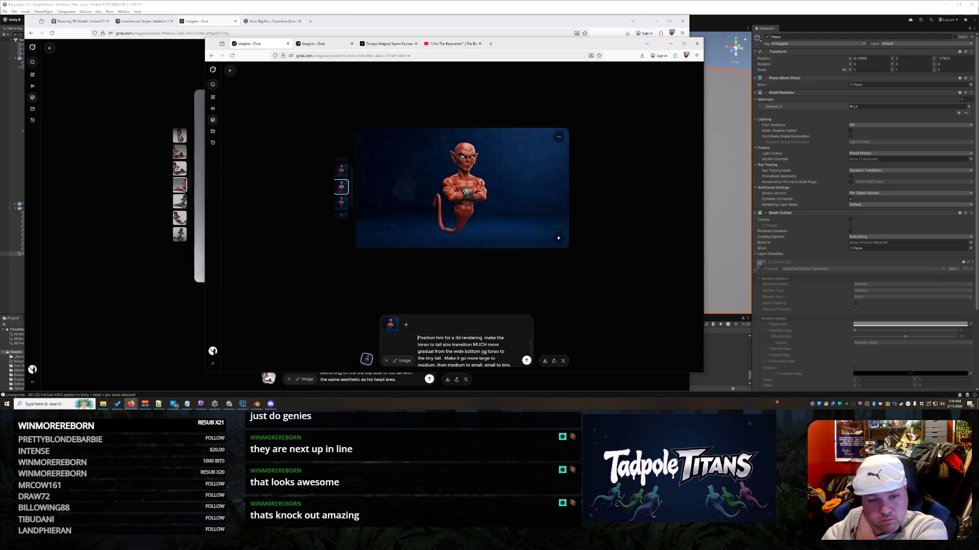
key(Return)
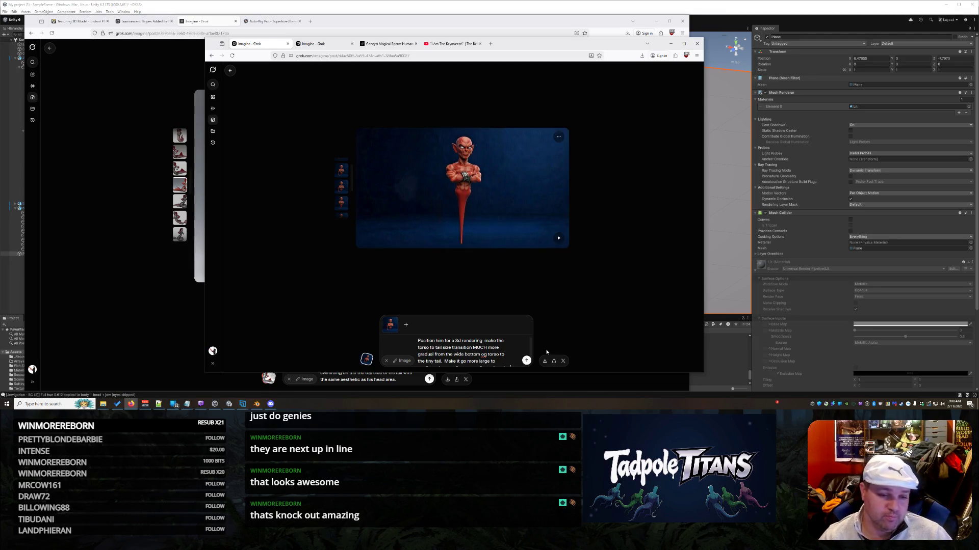
Browse to the fourth genie render and copy its image to the clipboard.
click(344, 191)
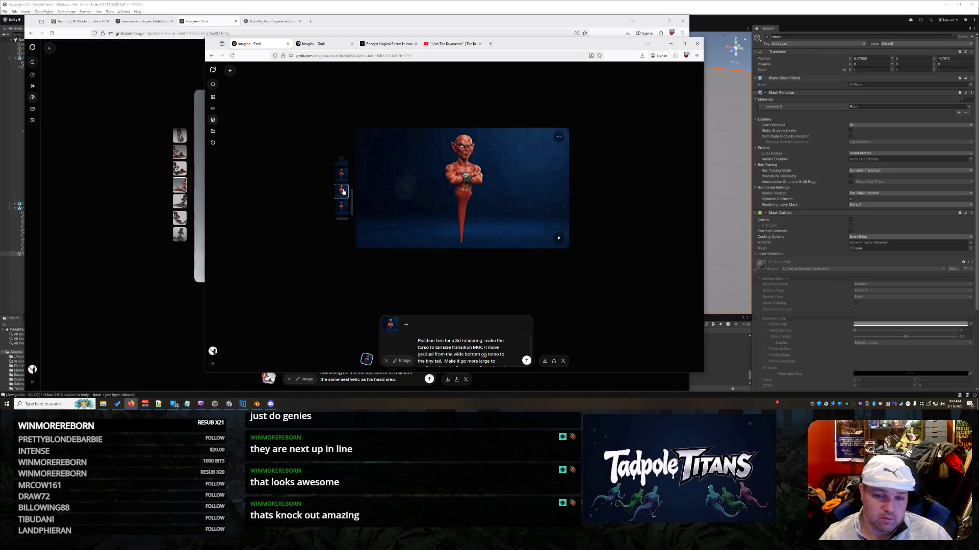
click(341, 210)
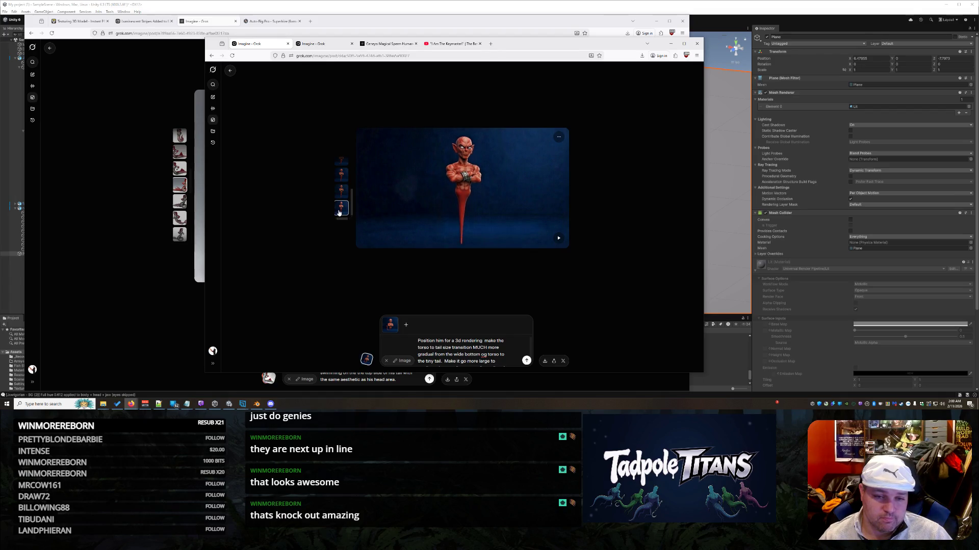
right_click(499, 181)
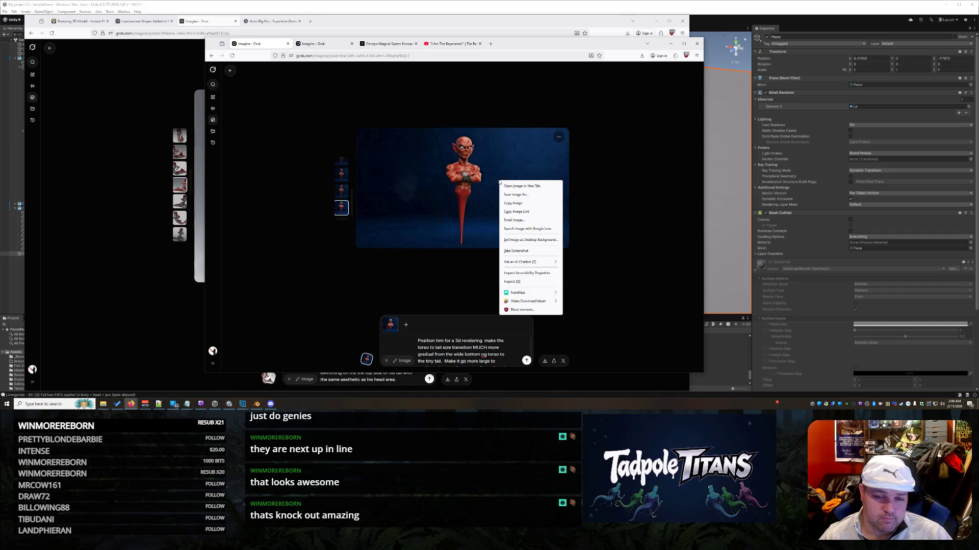
click(517, 205)
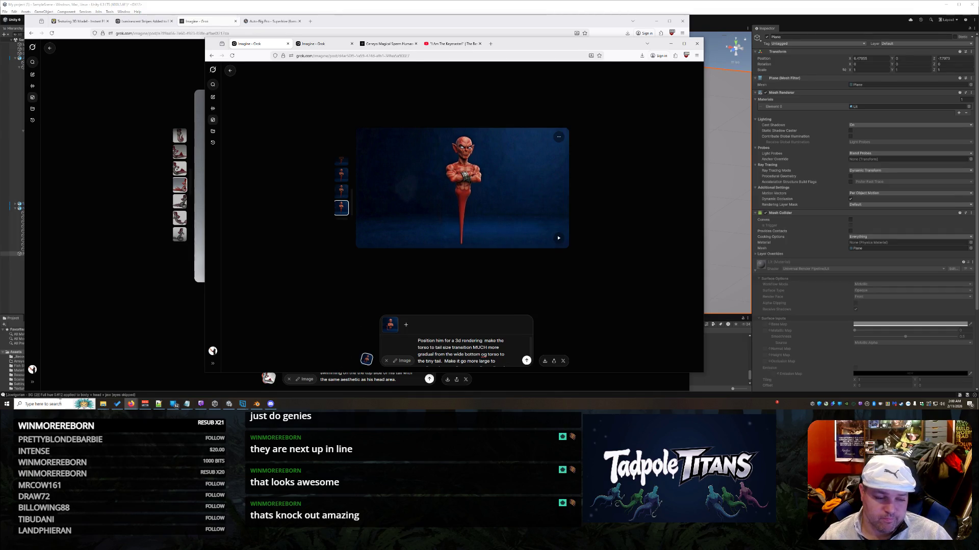
click(54, 404)
Launch Photoshop CS6 and create a new document using the Clipboard preset.
text(phot)
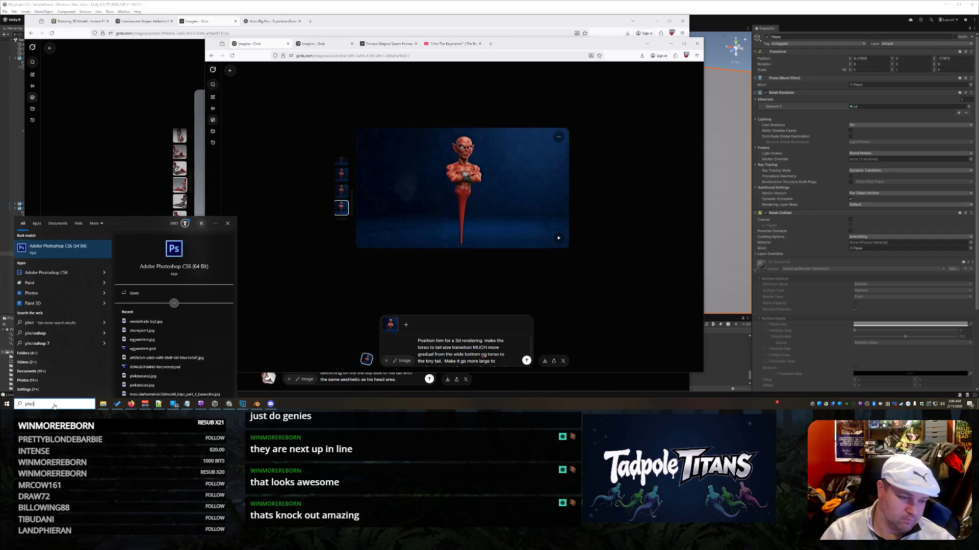
click(92, 250)
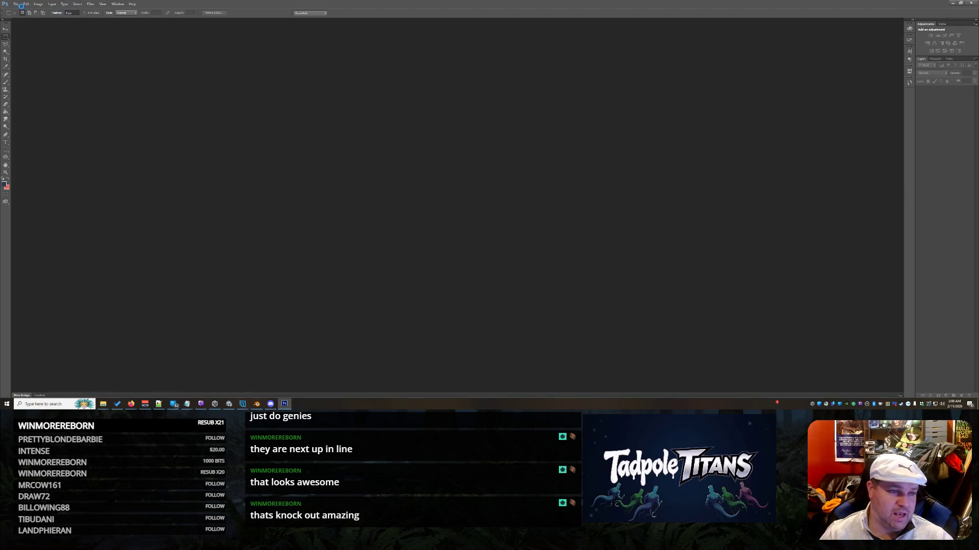
click(17, 6)
click(21, 12)
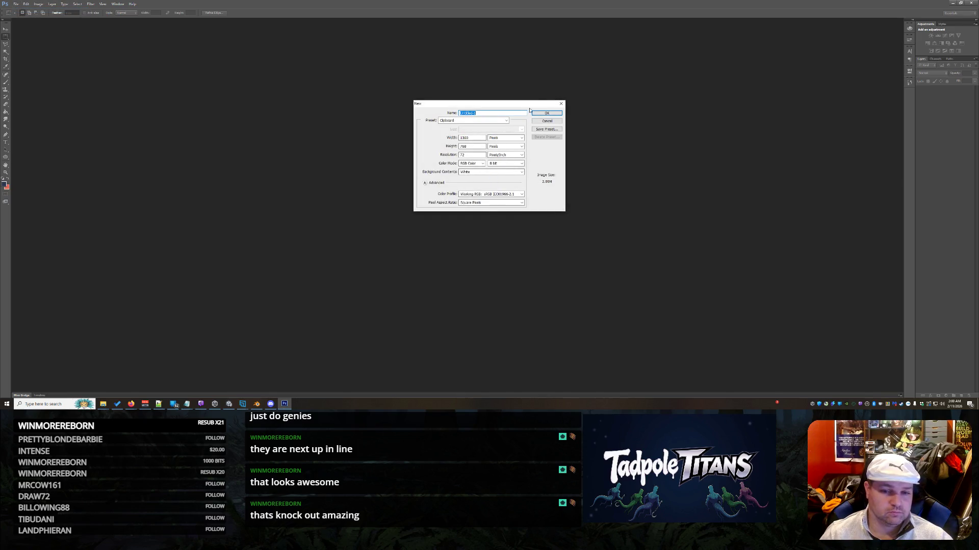
click(540, 113)
Paste the genie image, show rulers, and zoom in on the genie's torso and waist.
key(ctrl+r)
key(ctrl+v)
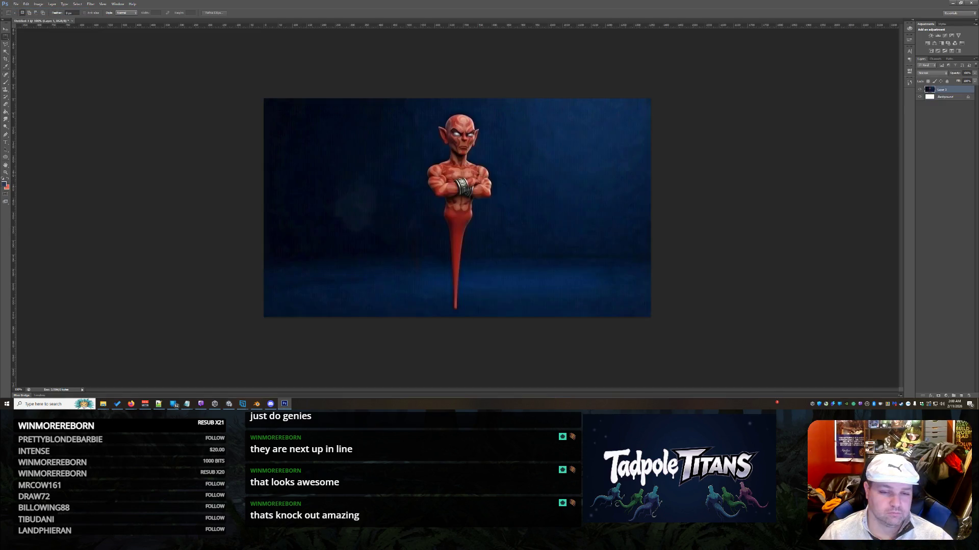
key(z)
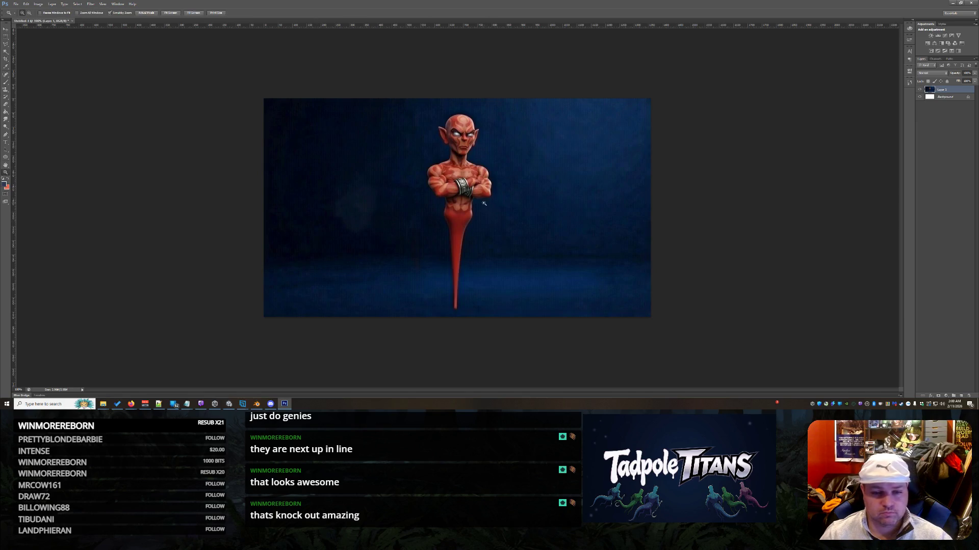
click(484, 203)
click(452, 213)
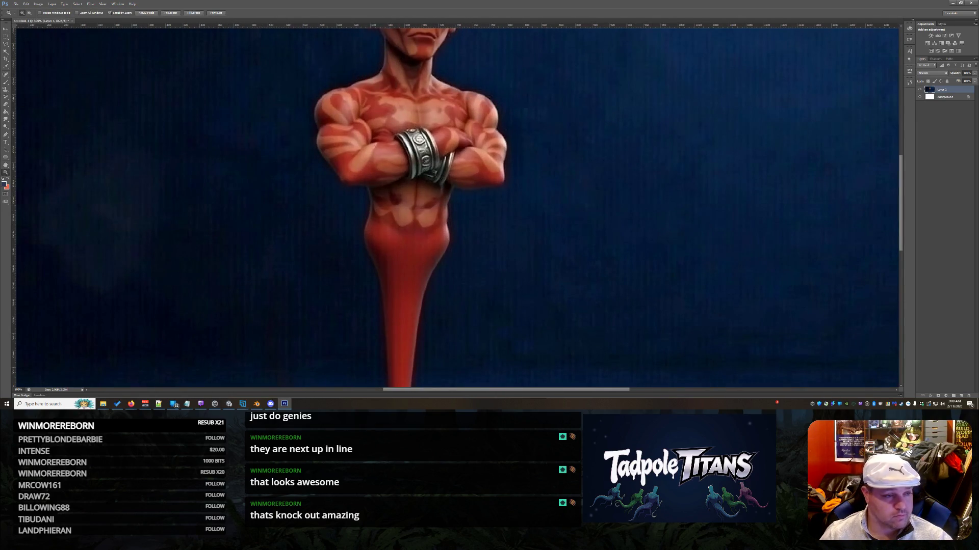
Smudge the genie's left and right waist edges so they blend into the tail.
click(5, 119)
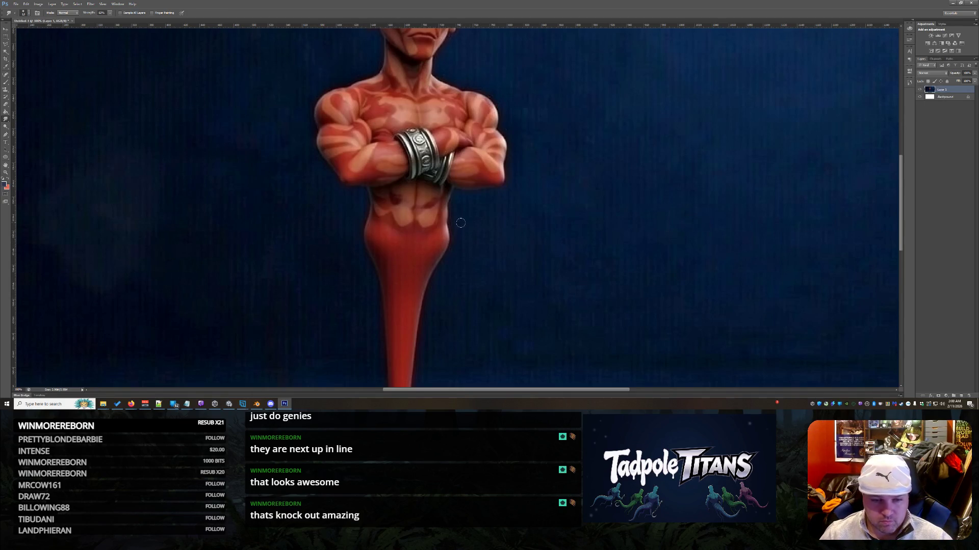
mouse_move(458, 222)
mouse_down()
mouse_move(436, 265)
mouse_move(456, 249)
mouse_move(457, 211)
mouse_move(458, 226)
mouse_up()
mouse_move(360, 207)
mouse_down()
mouse_move(370, 284)
mouse_move(381, 255)
mouse_move(385, 269)
mouse_move(377, 248)
mouse_move(396, 237)
mouse_up()
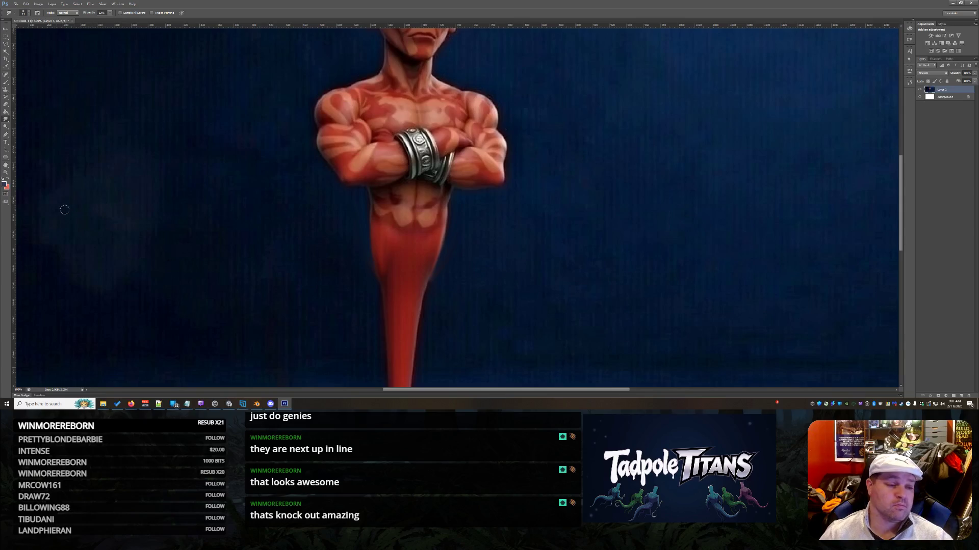
Fit the image on screen, select the whole canvas, and return to the browser.
click(6, 173)
right_click(449, 173)
click(462, 176)
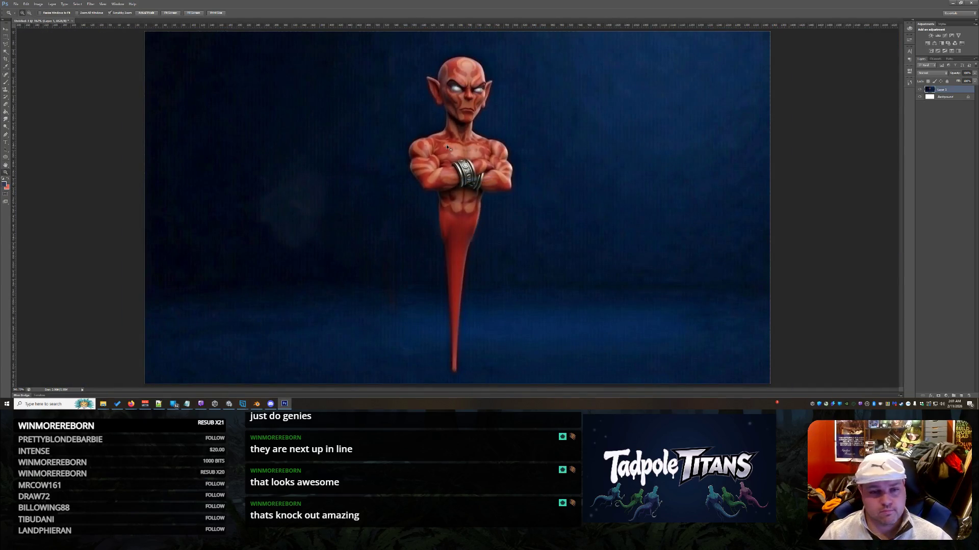
key(ctrl+a)
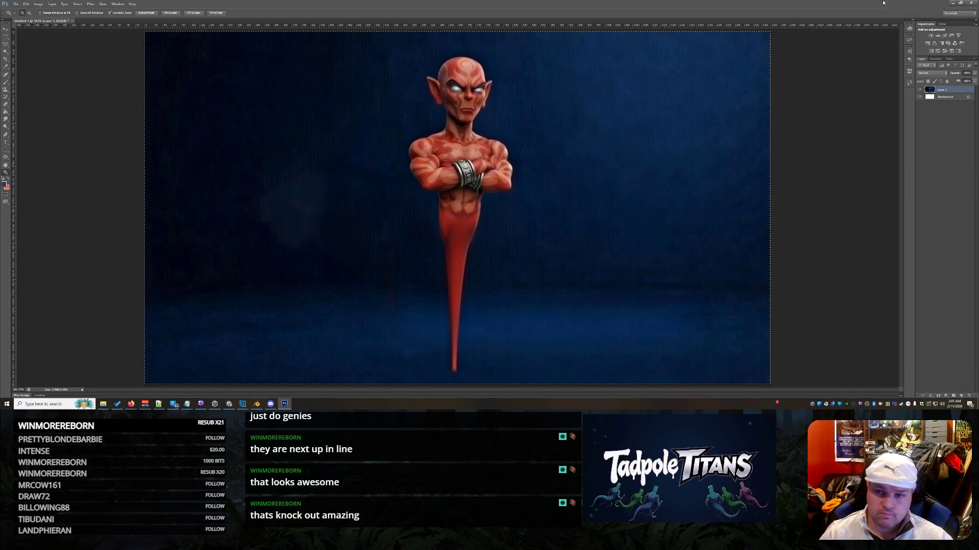
key(alt+Tab)
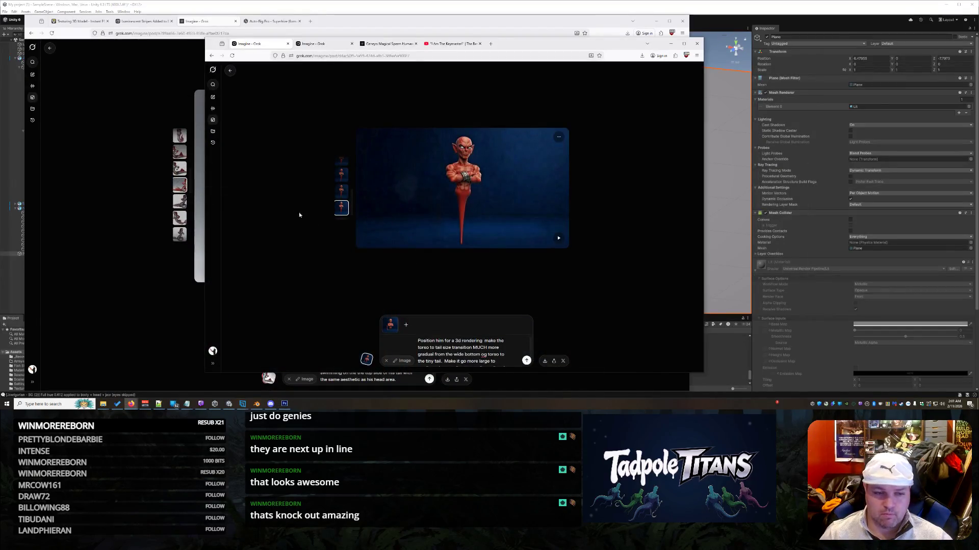
Prompt a genie video with a longer, spermier tail he rests standing on half of.
click(367, 359)
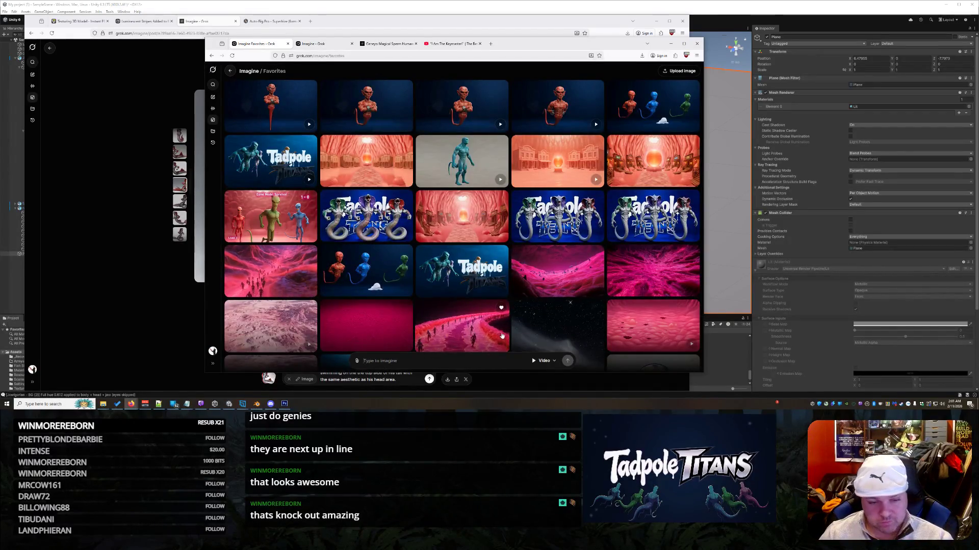
key(alt+Left)
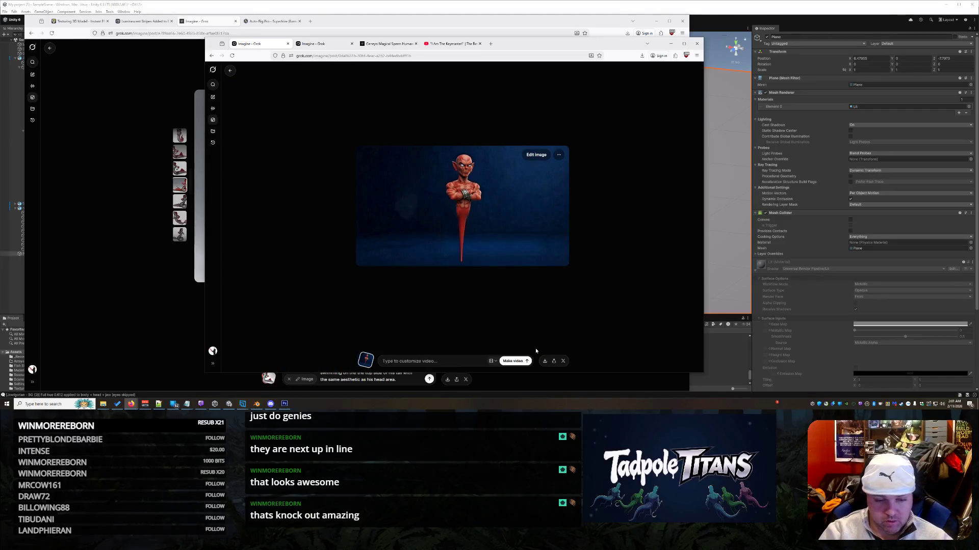
click(436, 363)
text(make the tail )
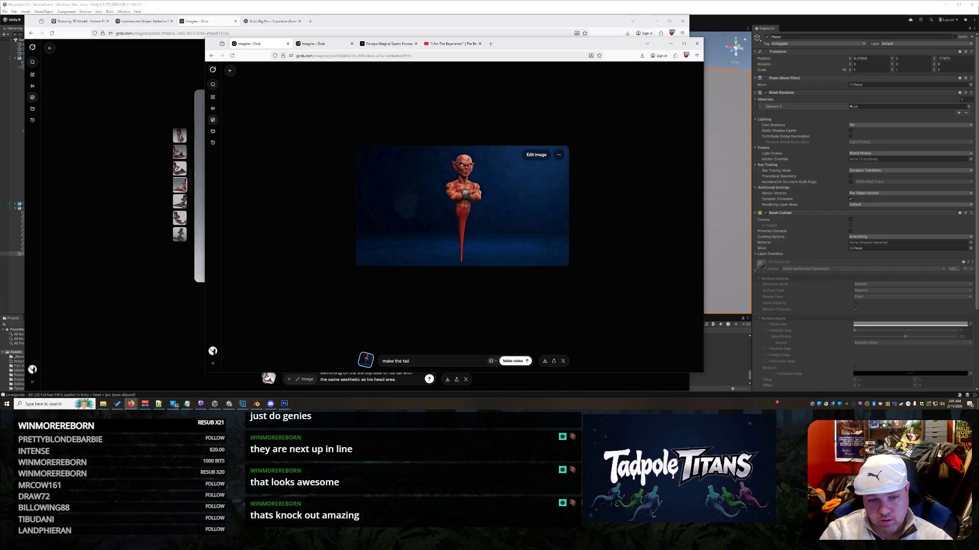
text(longer and)
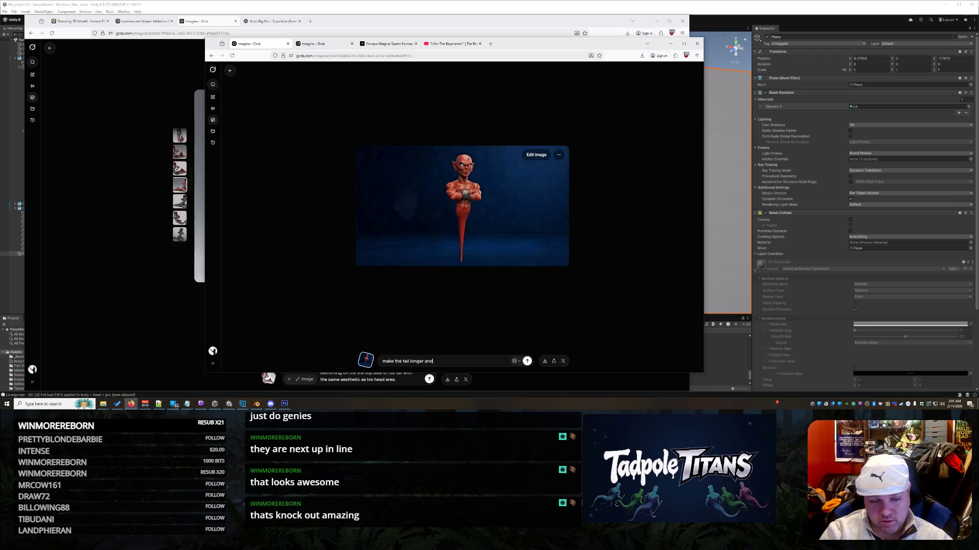
text( spermier. )
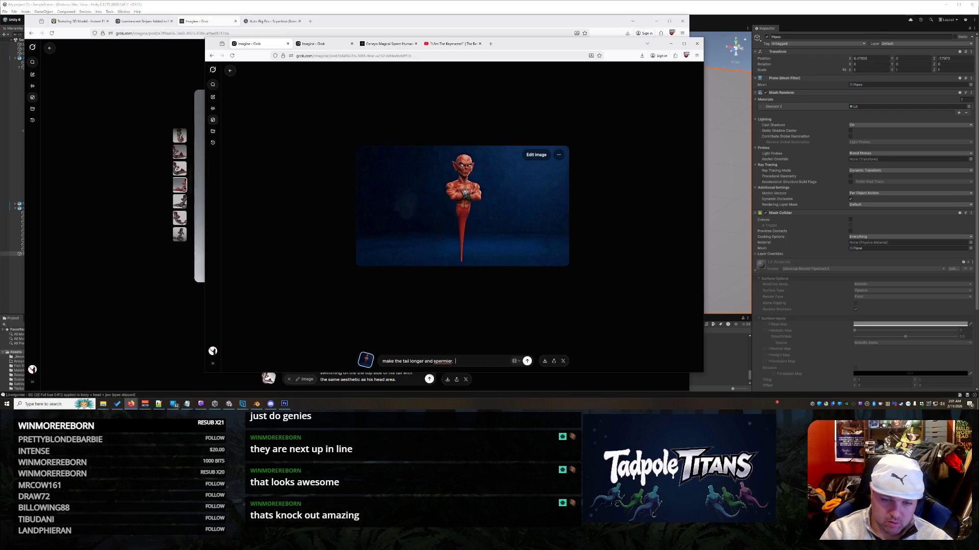
text(Let him)
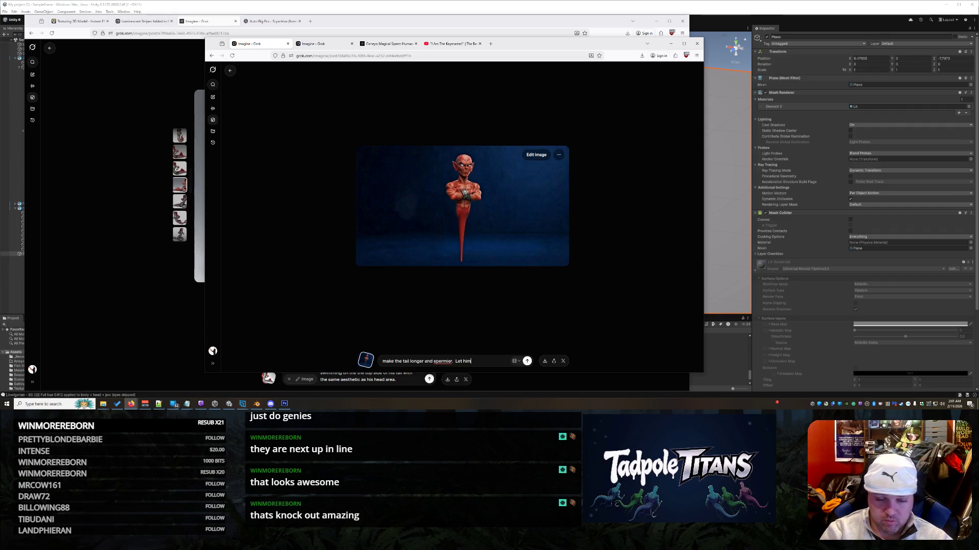
text( rest on hald th)
key(BackSpace)
key(BackSpace)
key(BackSpace)
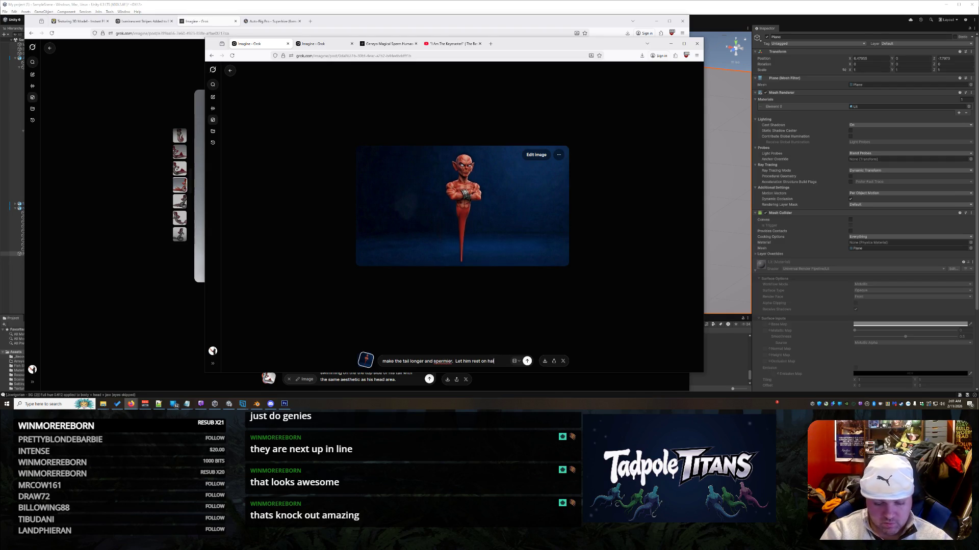
text(e tail)
text( so)
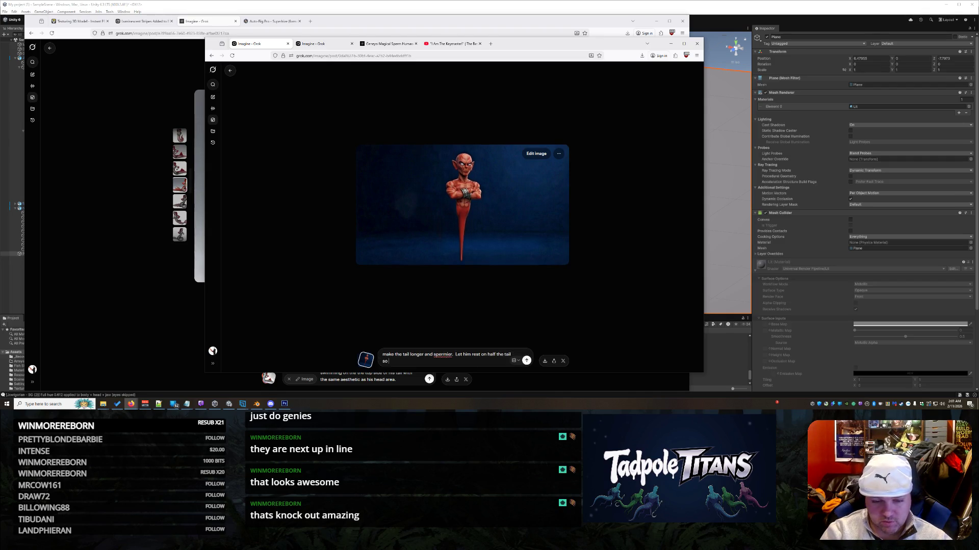
text( he can st)
text(anding rest)
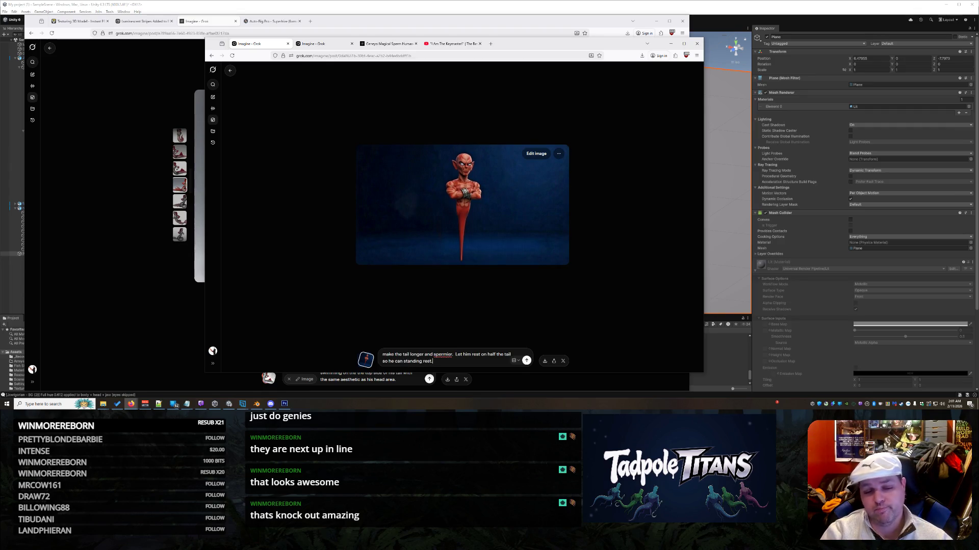
text(.)
key(Return)
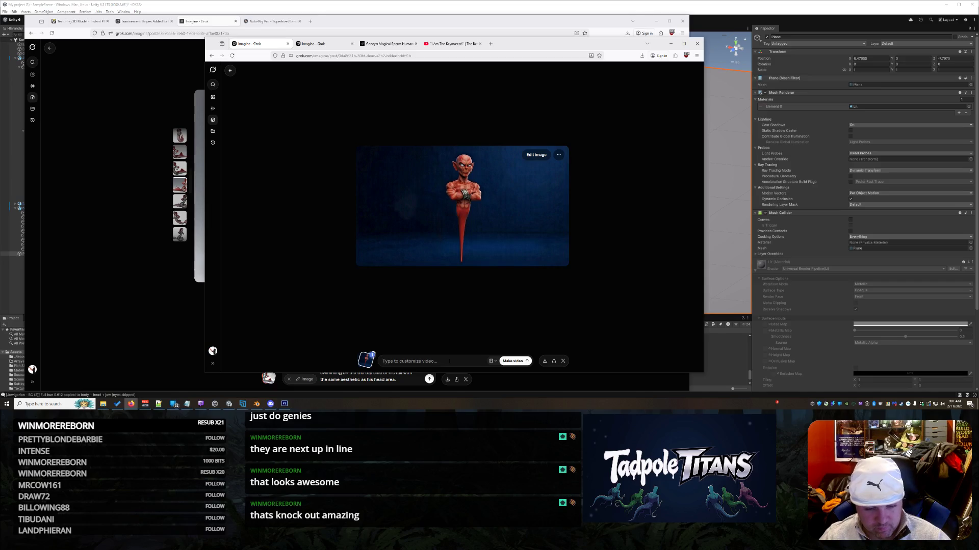
Edit the genie image for a longer, sperm-like tail he stands on, then compare variants.
click(536, 154)
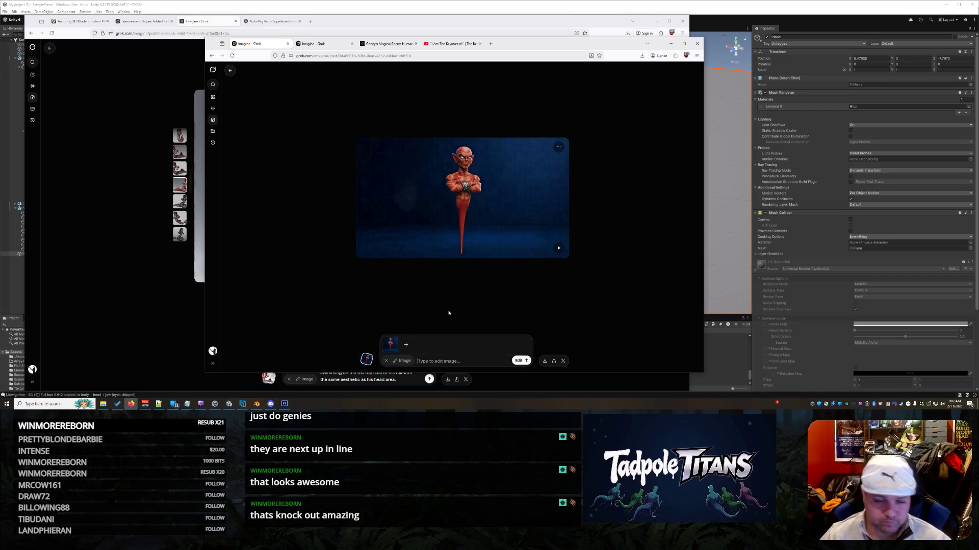
text(Make the tai)
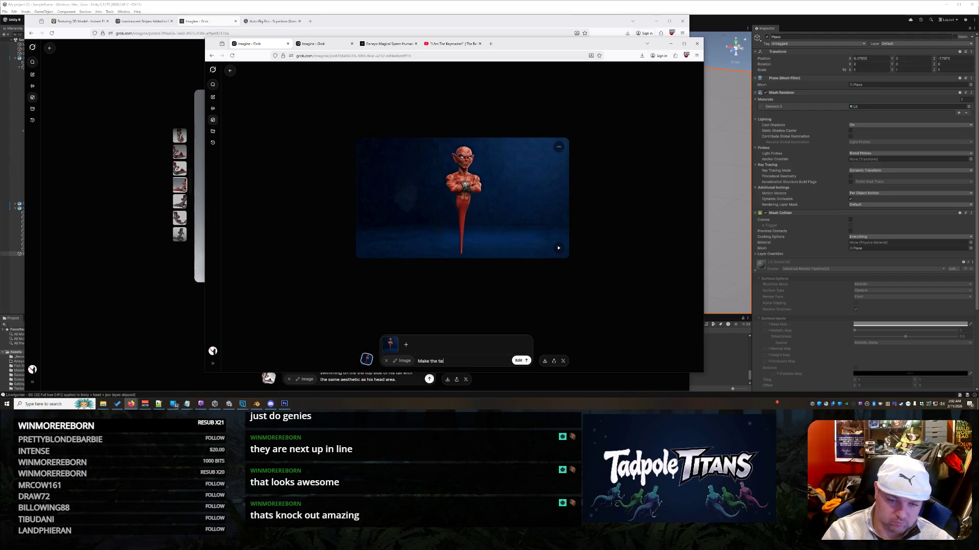
text(l longer and more sperm like to)
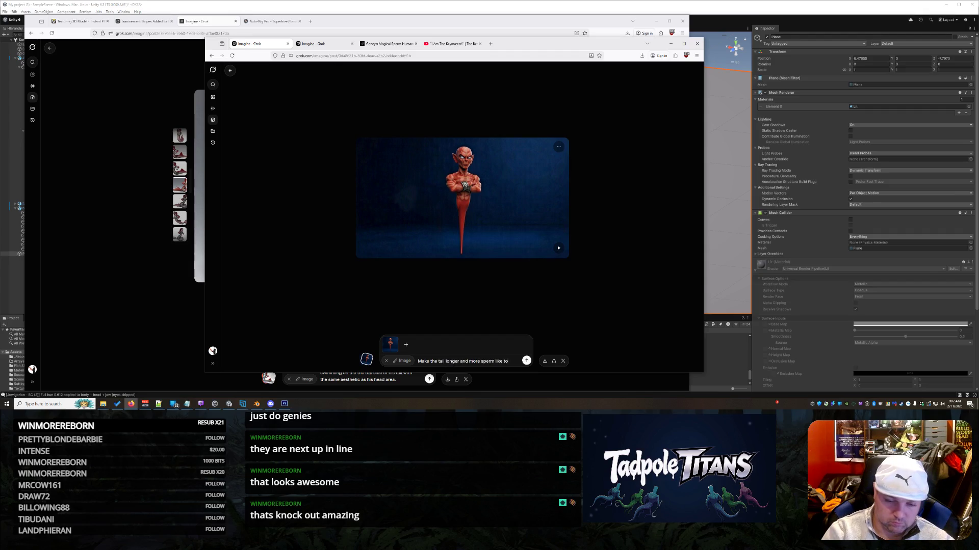
text(wards the end.  A)
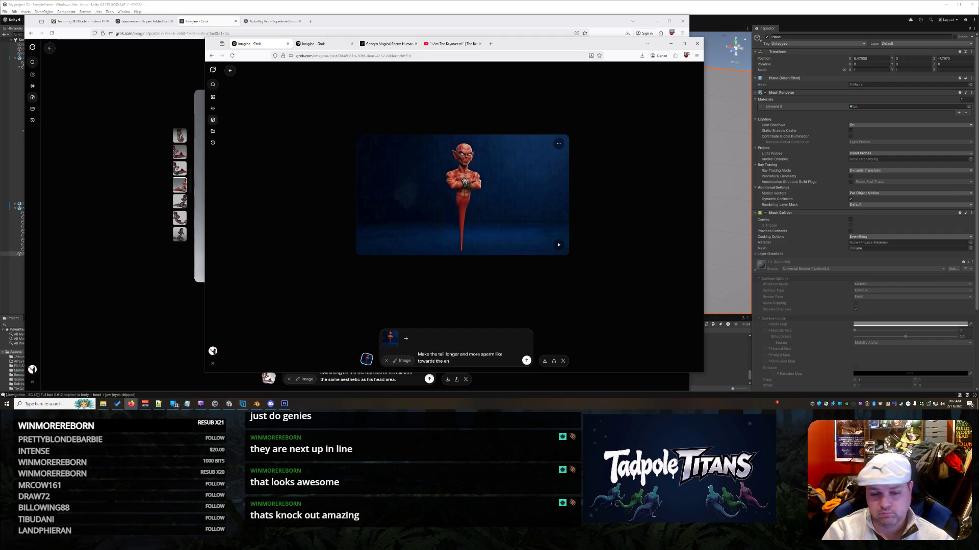
text(llow h)
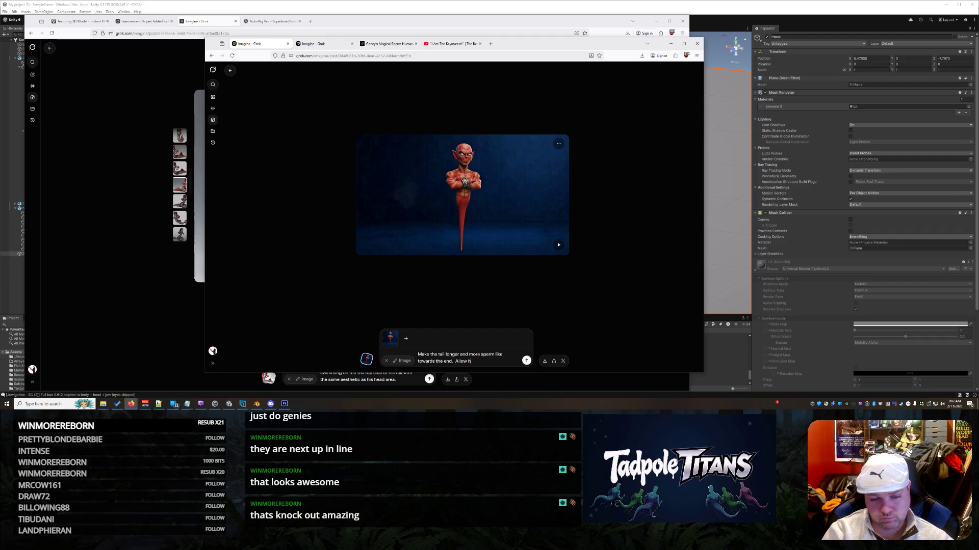
text(im to stand on)
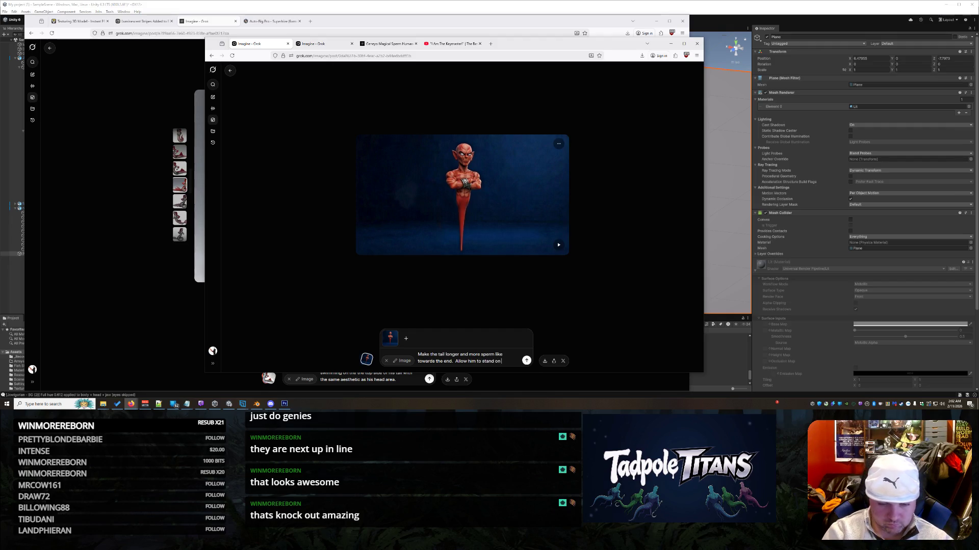
text( half of the tail )
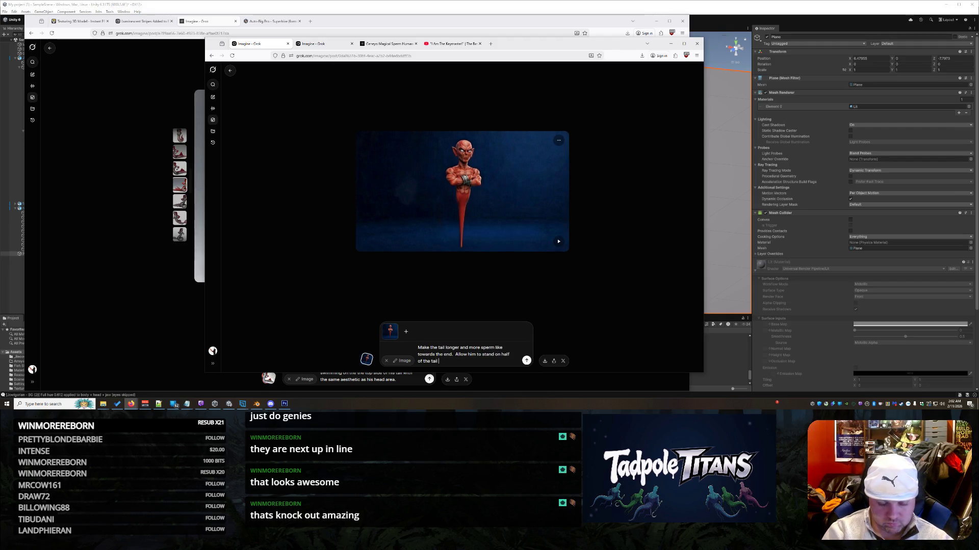
text(so he can resting)
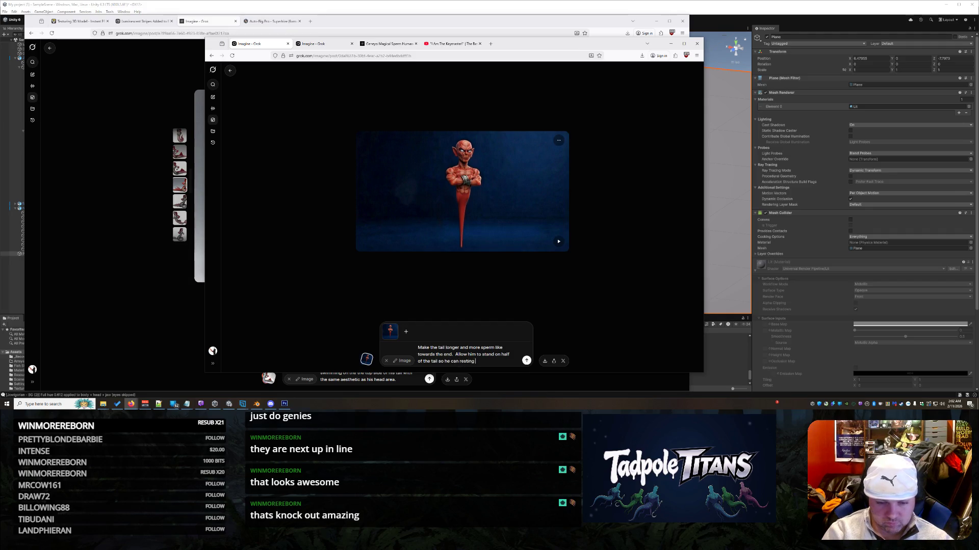
text( stand.  Ha)
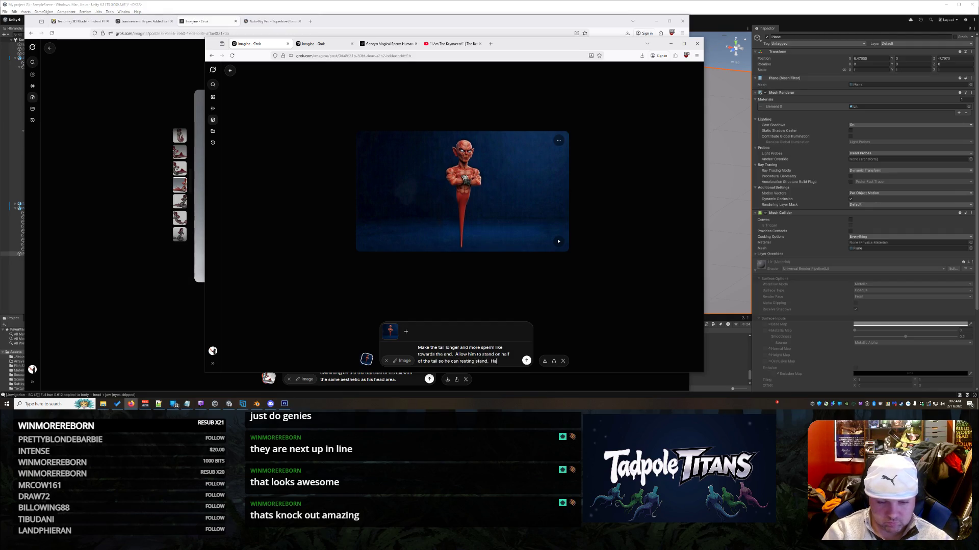
text(lf the tail sh)
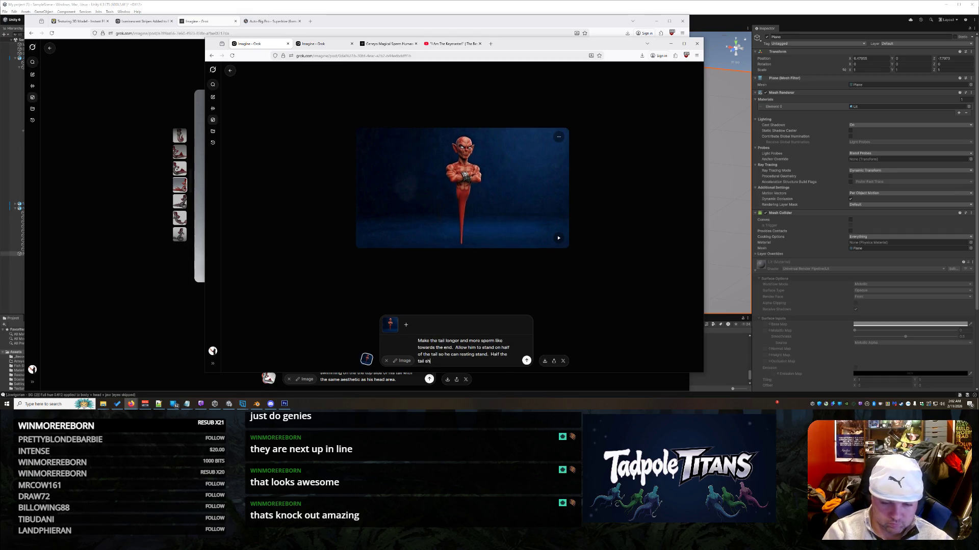
text(ould be )
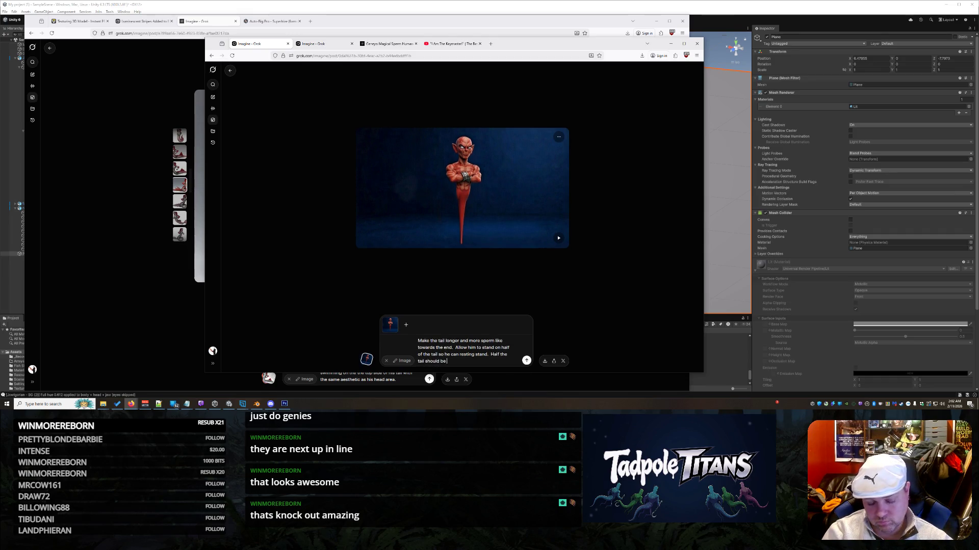
text(resting on floor)
key(Return)
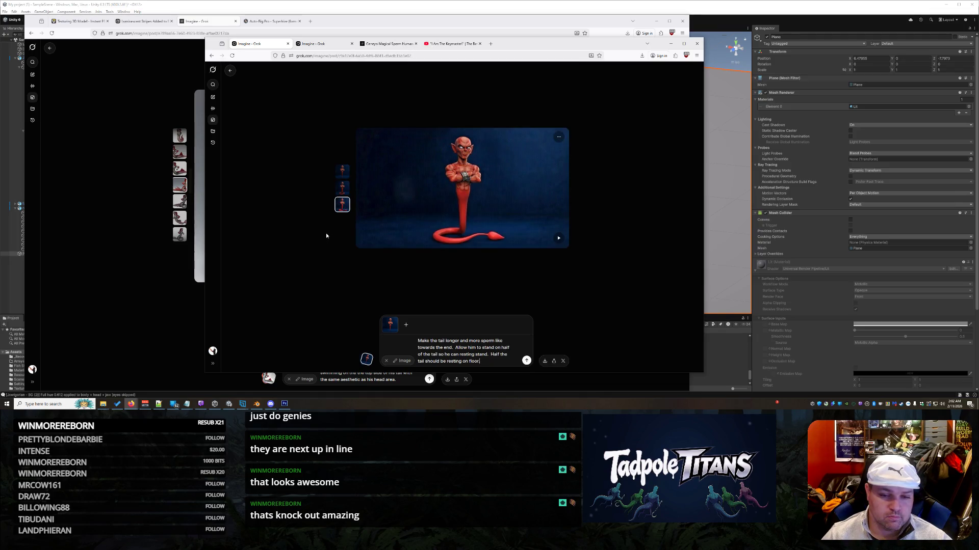
click(342, 189)
click(343, 204)
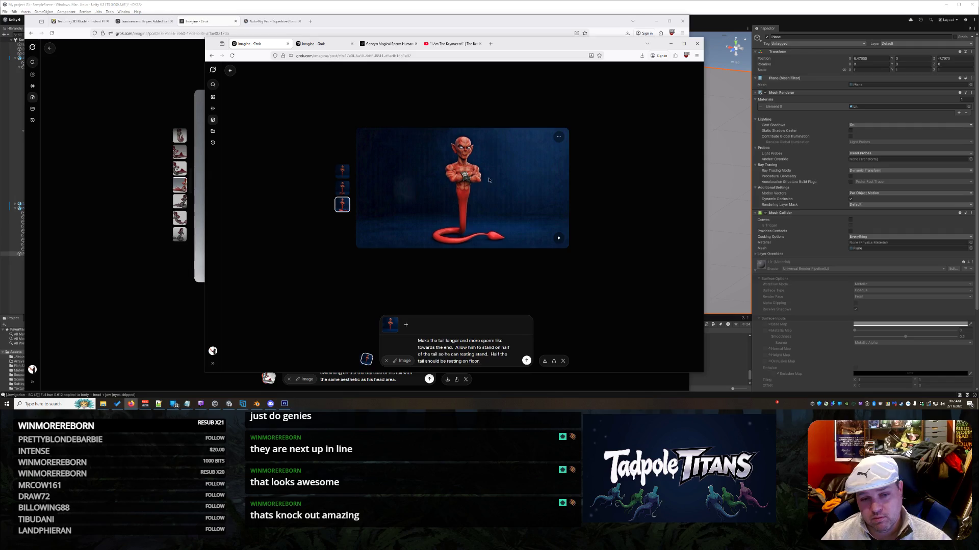
Append 'He needs the genie hair cut.' to the prompt, generate, and start a white-hair sentence.
right_click(489, 179)
click(541, 308)
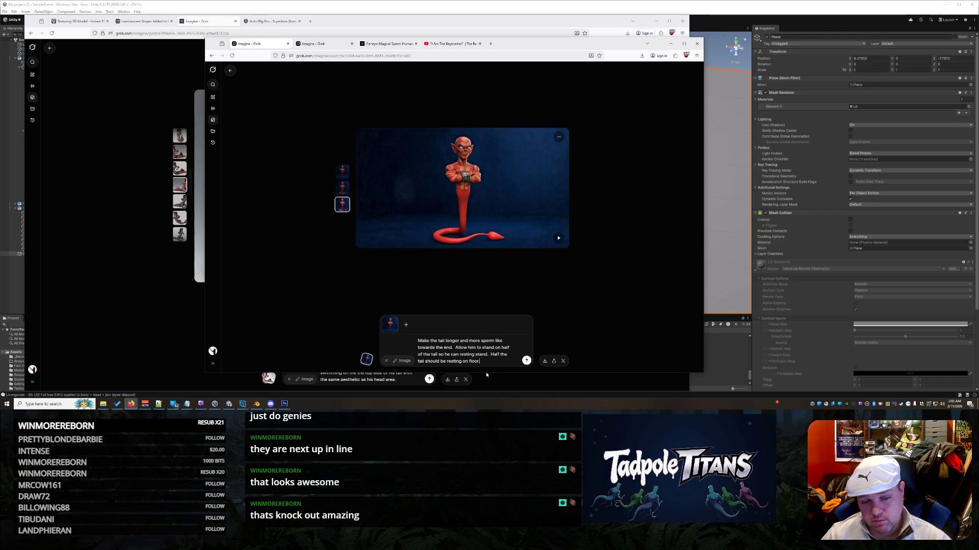
text(.)
text(  He needs)
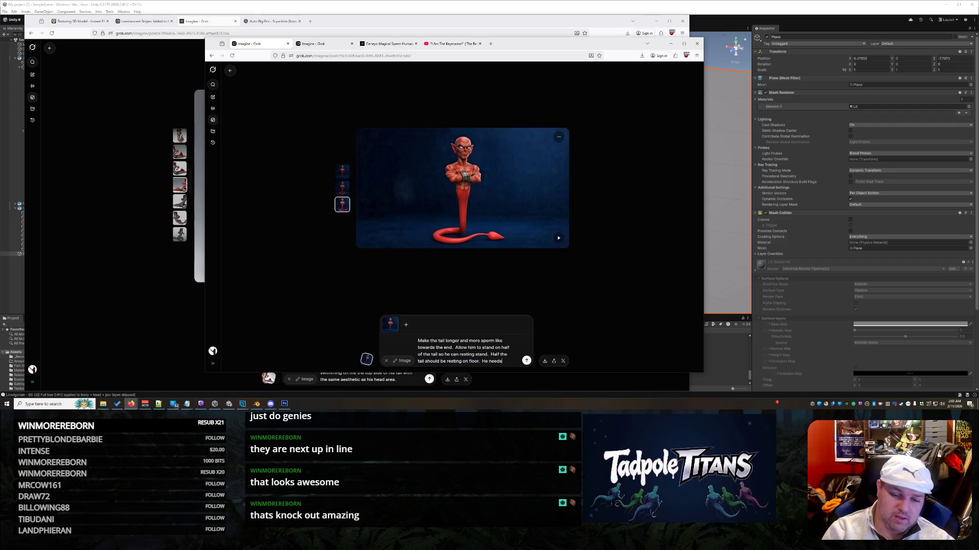
text( the genie hair cut.)
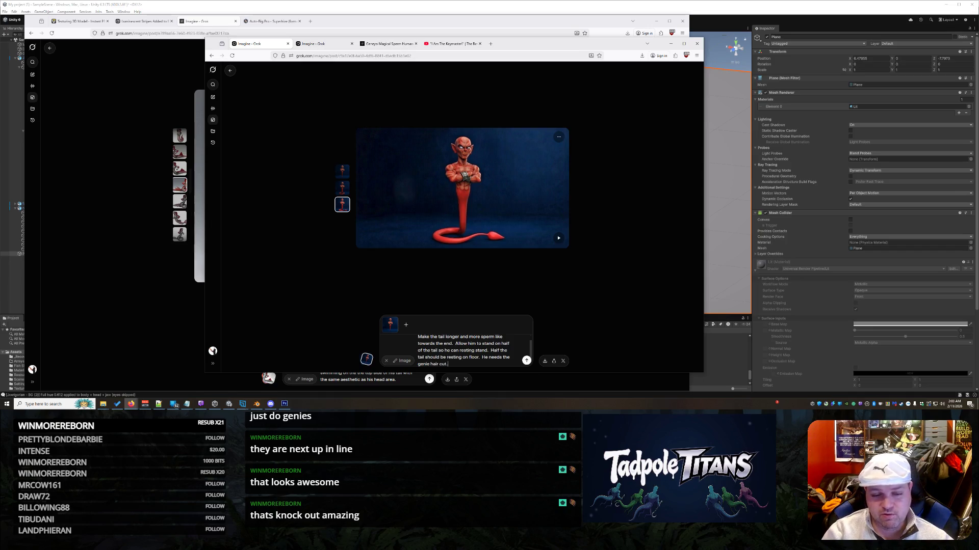
key(Return)
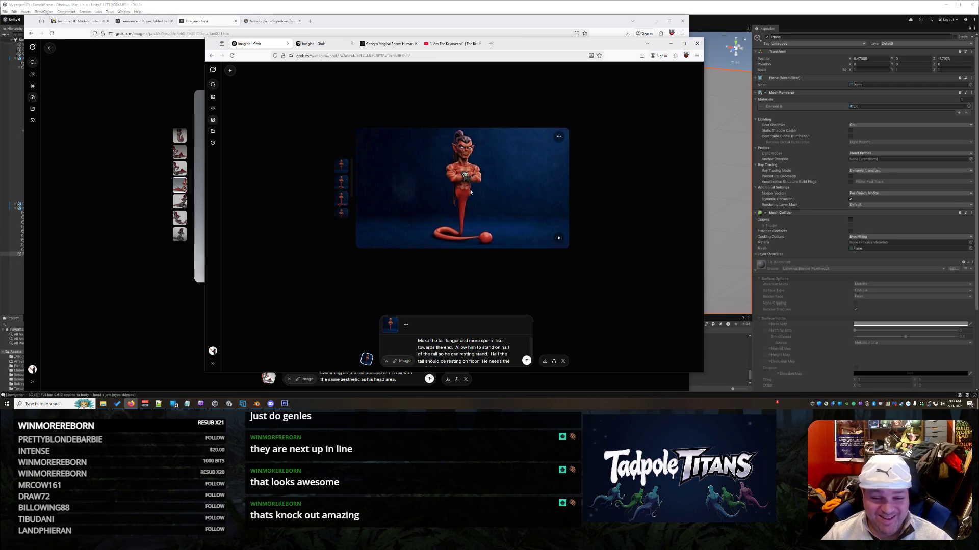
text(.)
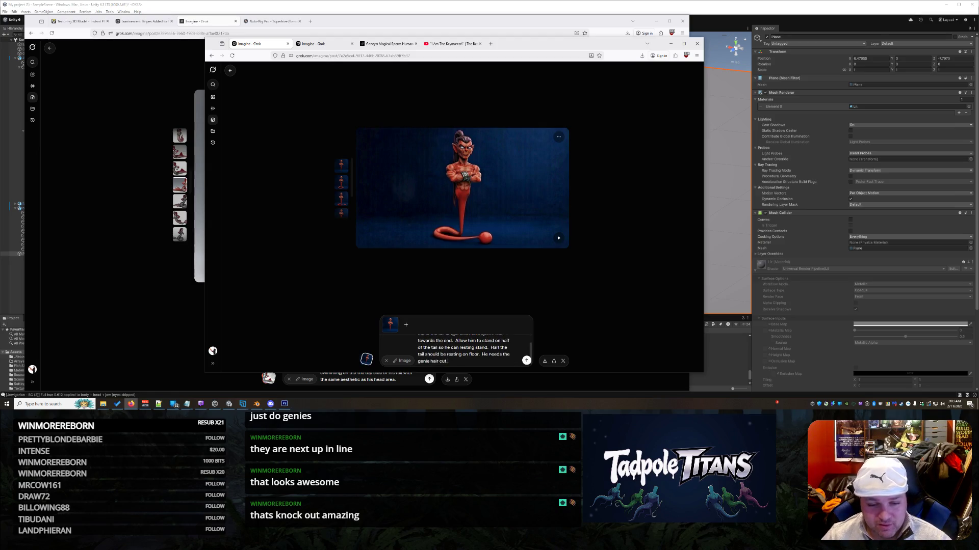
text( with white sl)
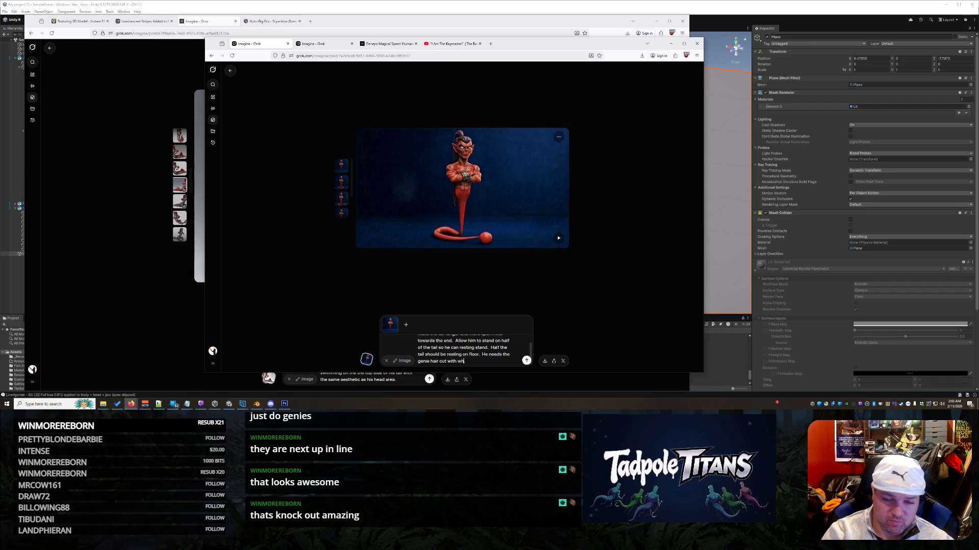
text(ery hair.)
Generate the genie with white silvery hair and compare the coiled and straight-tail variants.
key(Return)
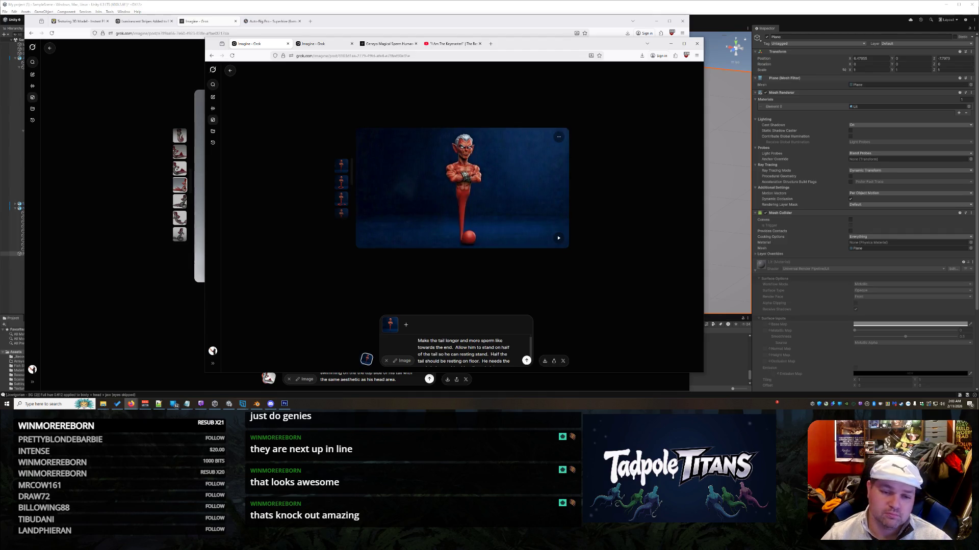
scroll(351, 214, down, 1)
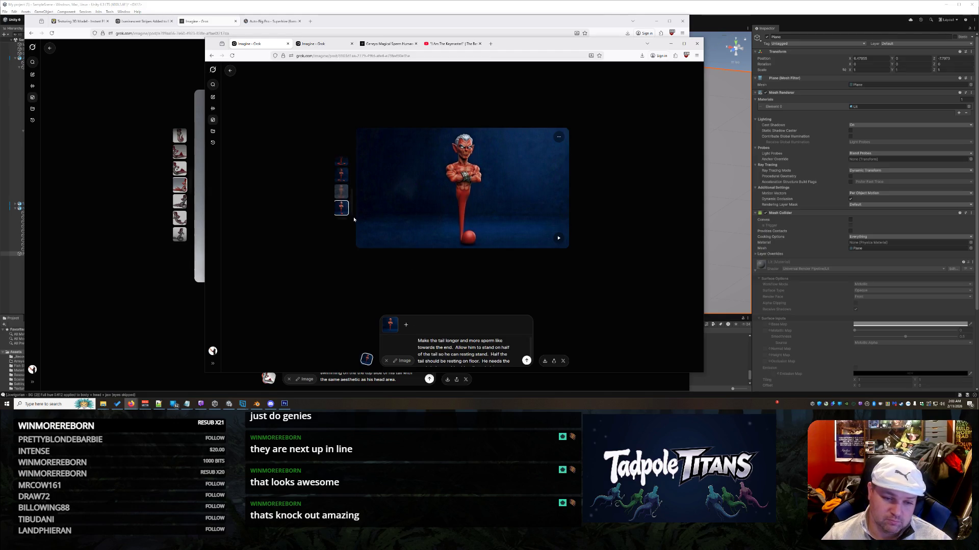
click(342, 193)
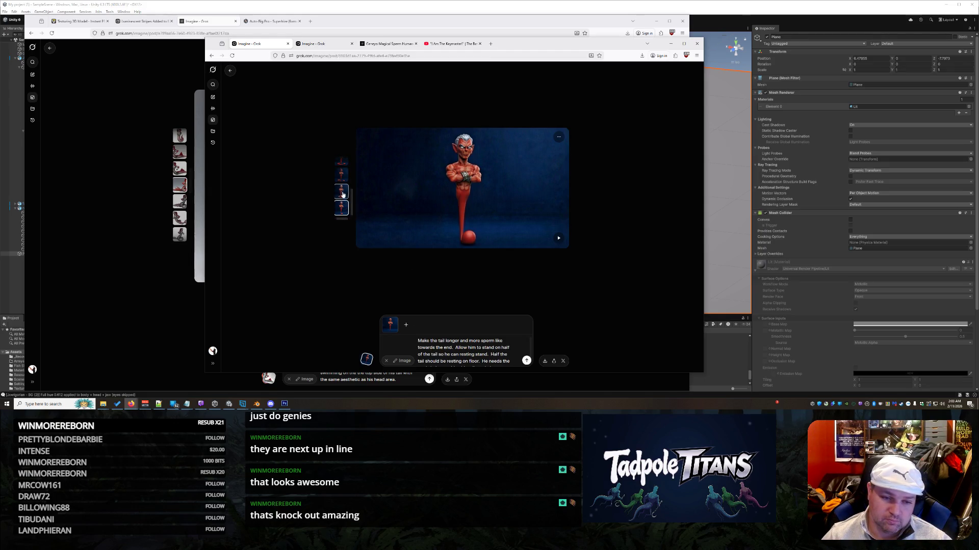
click(341, 207)
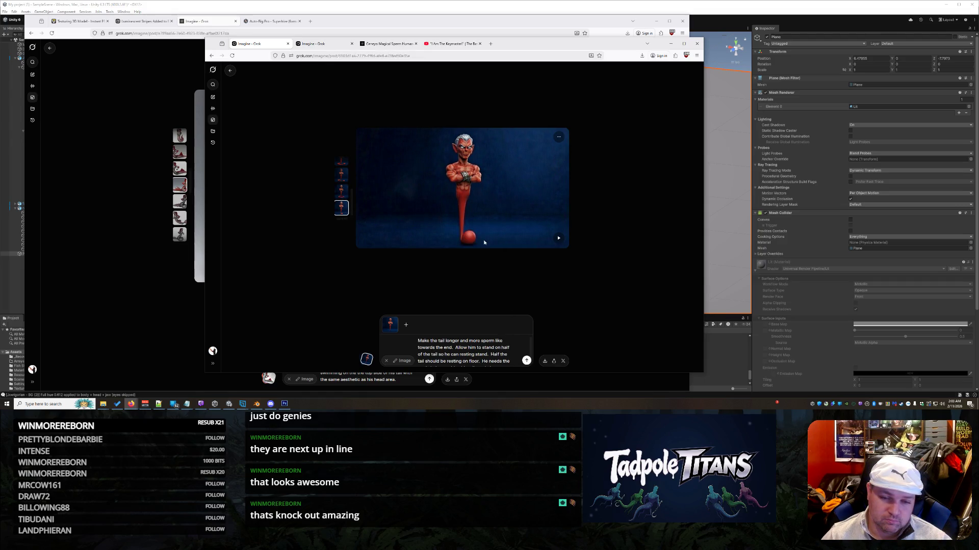
scroll(459, 352, down, 1)
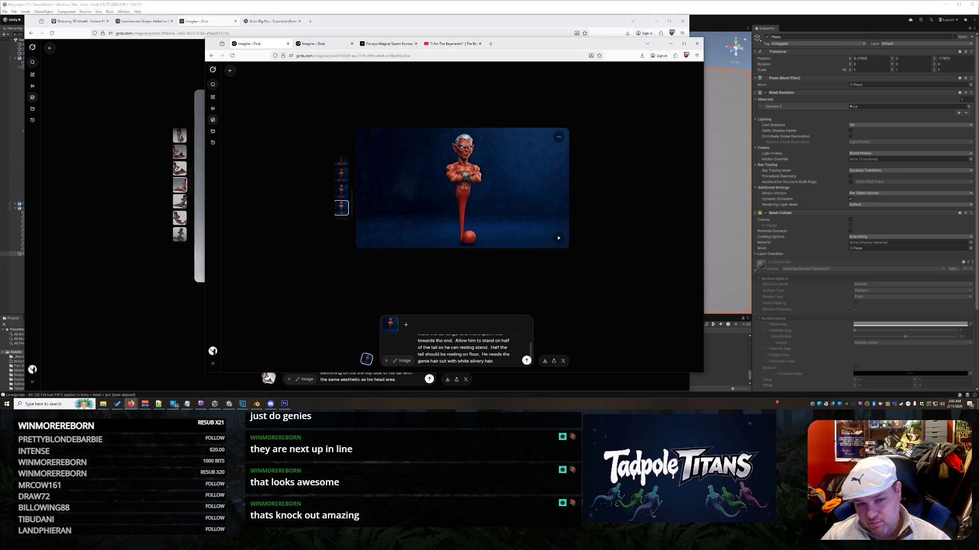
Replace the hair sentence so the tail rests on the floor 'behind him.' and regenerate.
key(ctrl+BackSpace)
key(ctrl+BackSpace)
key(ctrl+BackSpace)
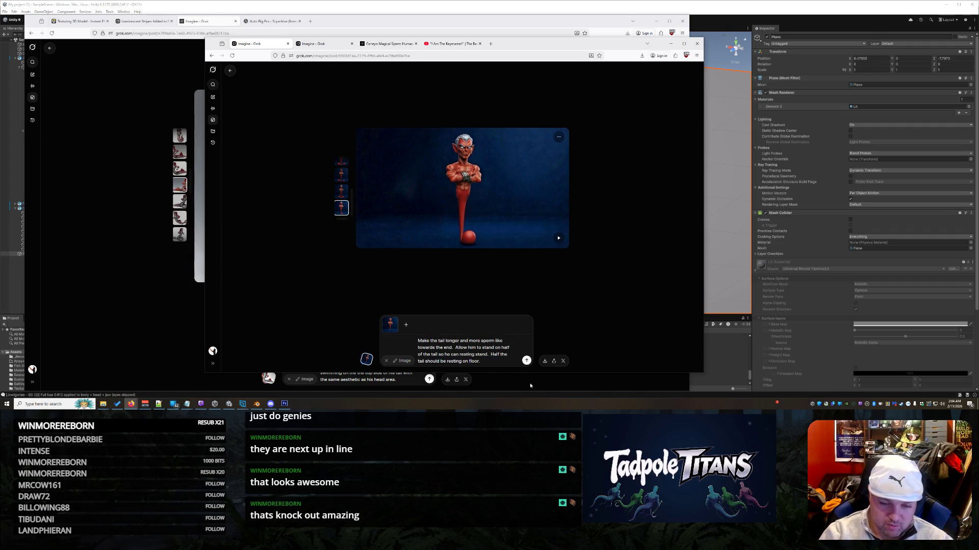
key(BackSpace)
text(behin)
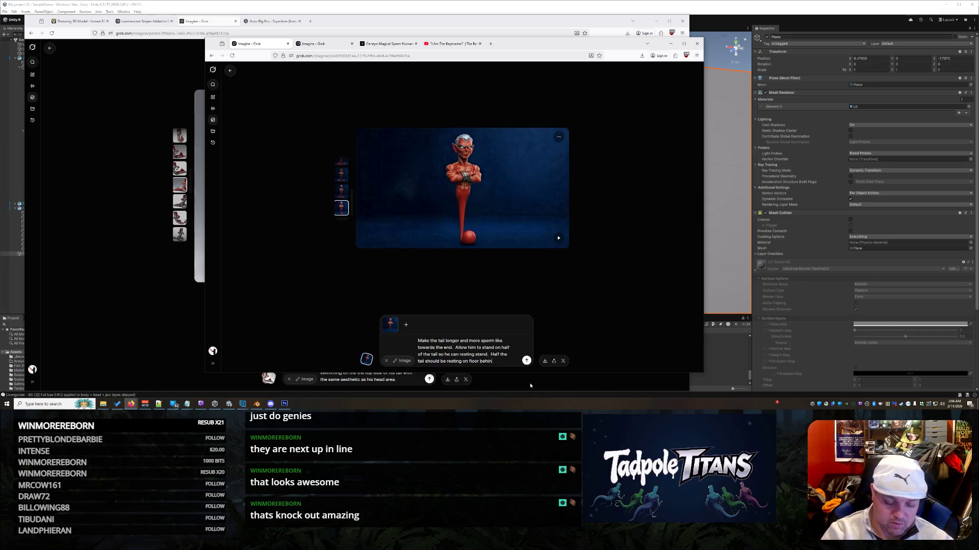
text(d him.)
key(Return)
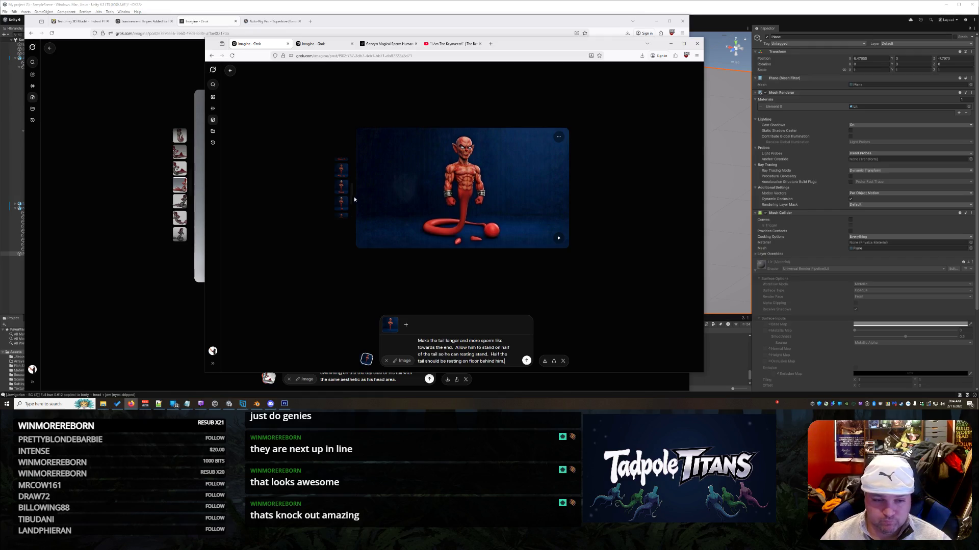
Pick the crossed-arms genie variant whose tail coils on the floor behind him.
click(341, 193)
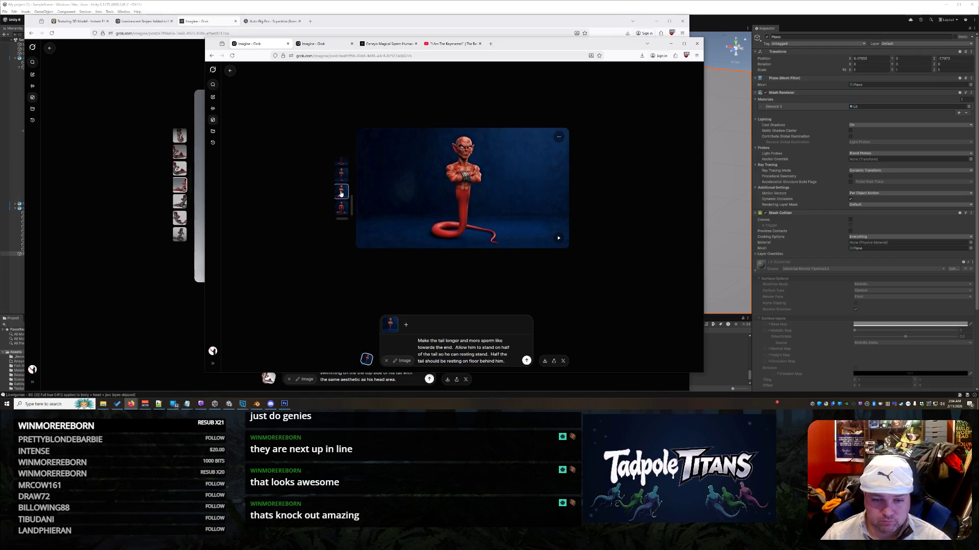
right_click(501, 169)
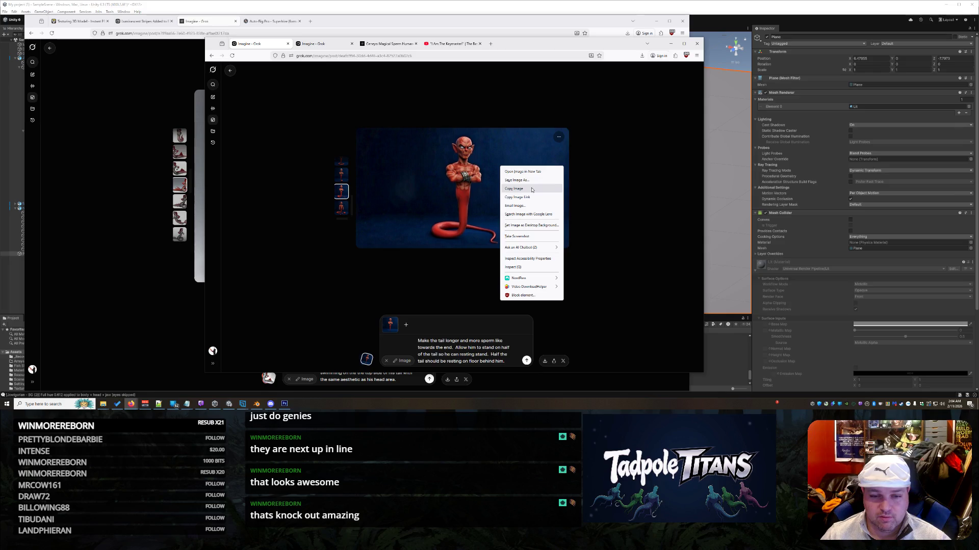
Save the genie image to Downloads as 'genie render try1' and return to Tripo.
click(531, 190)
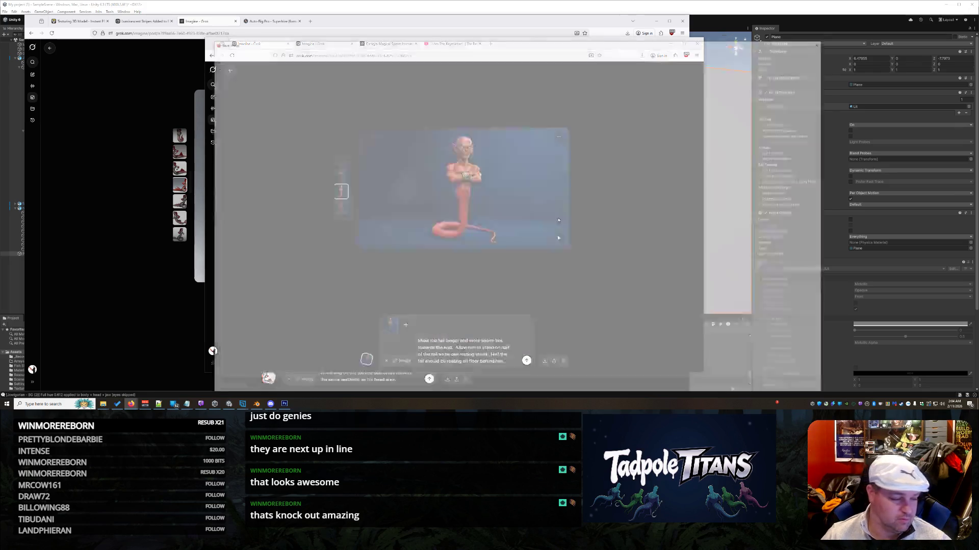
text(genie render try1)
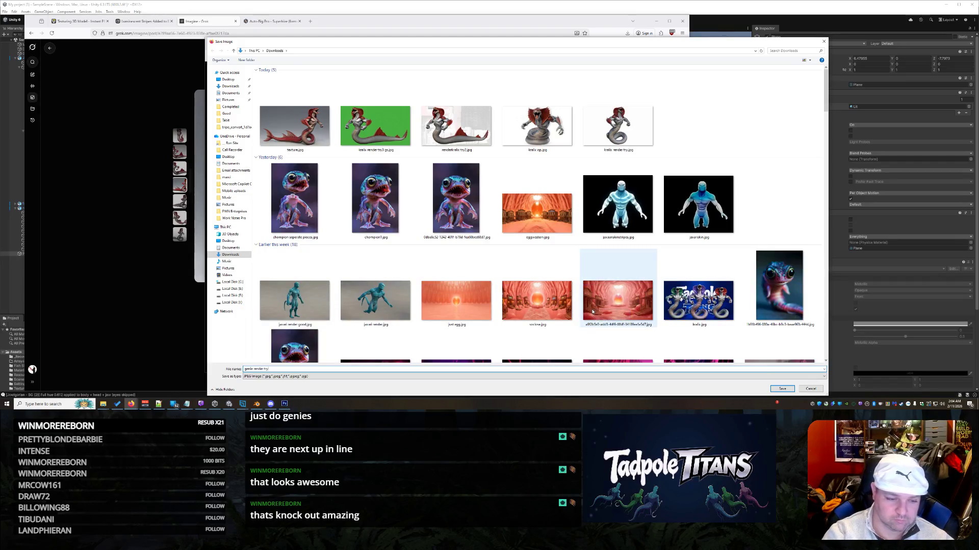
key(Return)
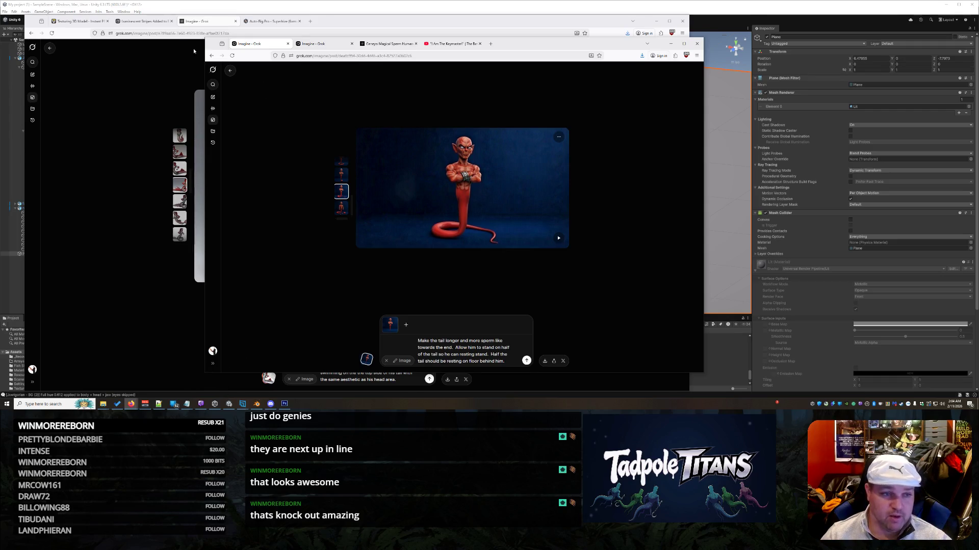
click(80, 22)
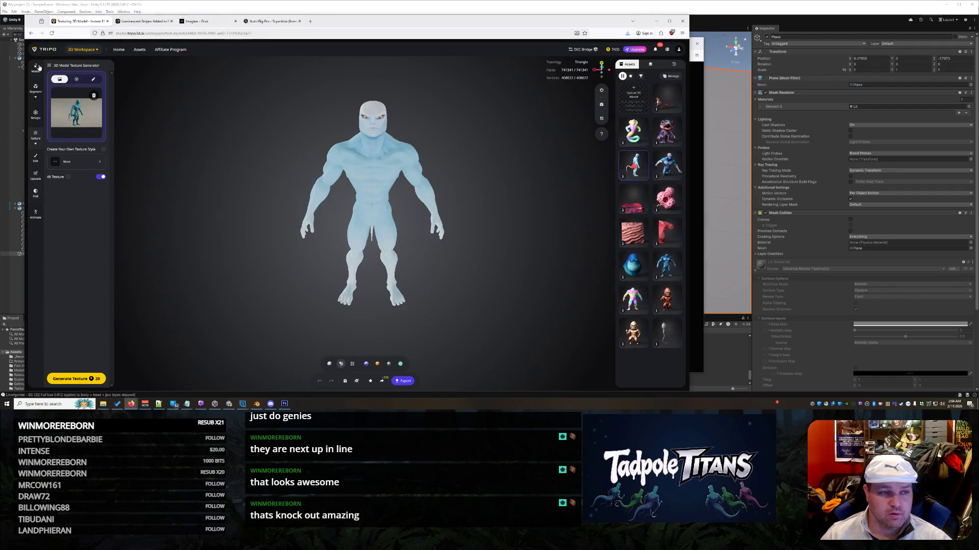
Upload genie render try.jpg to Tripo's Image to 3D and generate the model in parts.
click(80, 66)
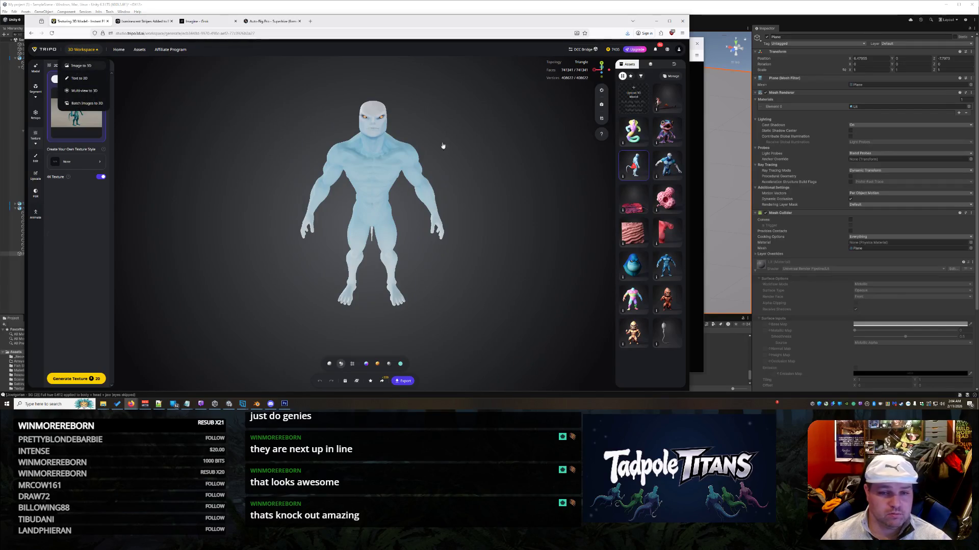
click(74, 105)
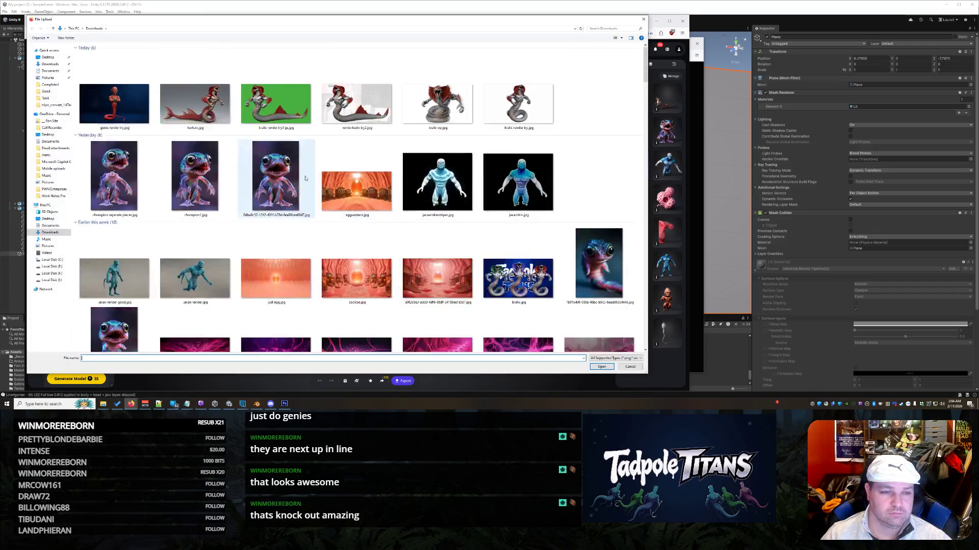
double_click(114, 103)
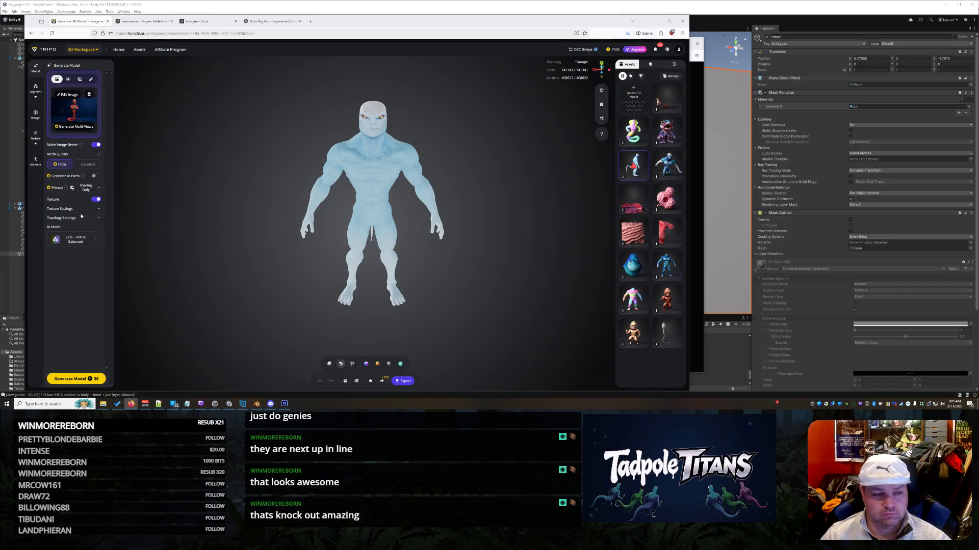
click(95, 176)
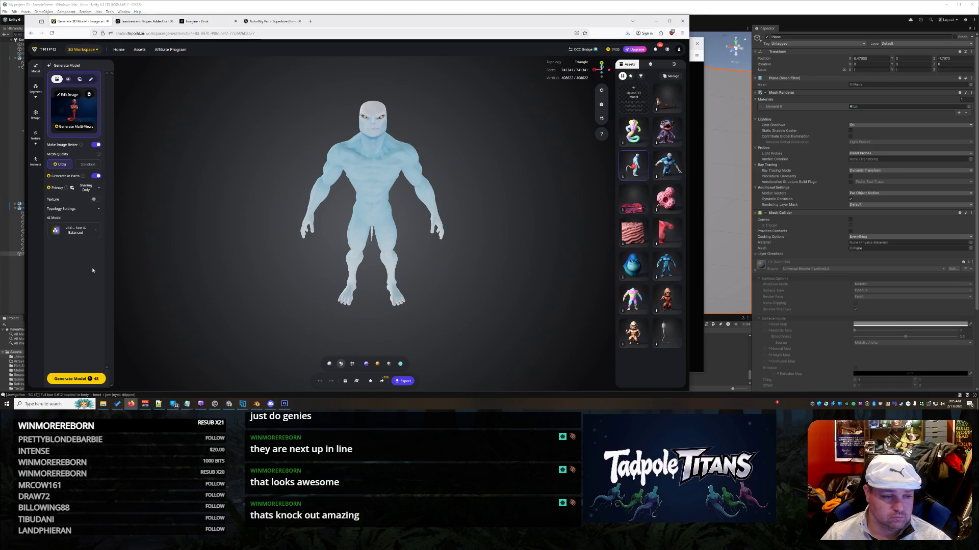
click(76, 379)
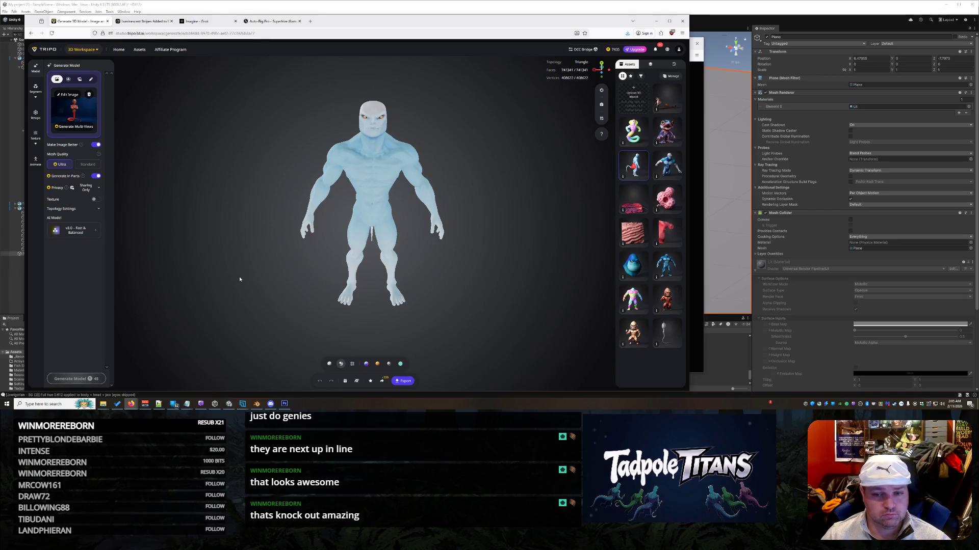
mouse_move(357, 229)
mouse_down()
mouse_move(419, 173)
mouse_move(316, 248)
mouse_up()
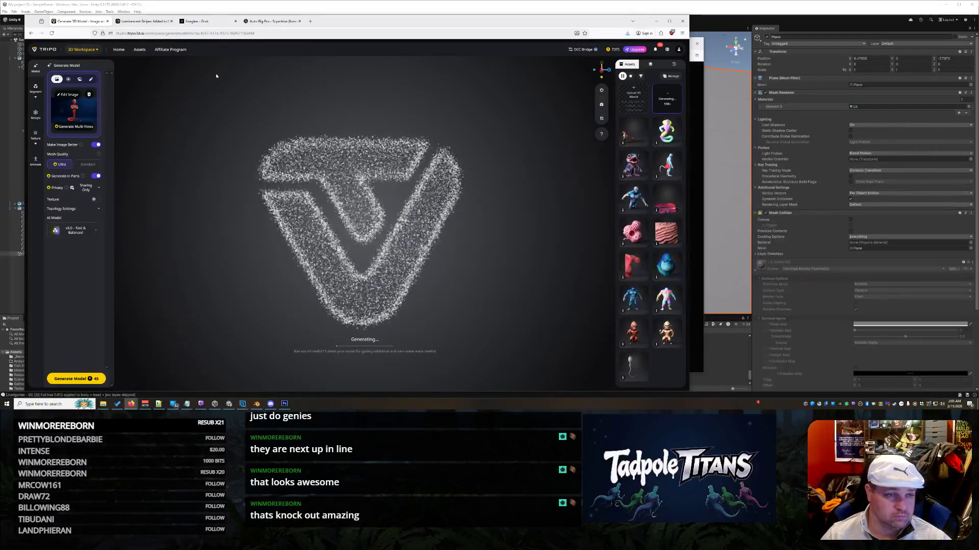
click(266, 22)
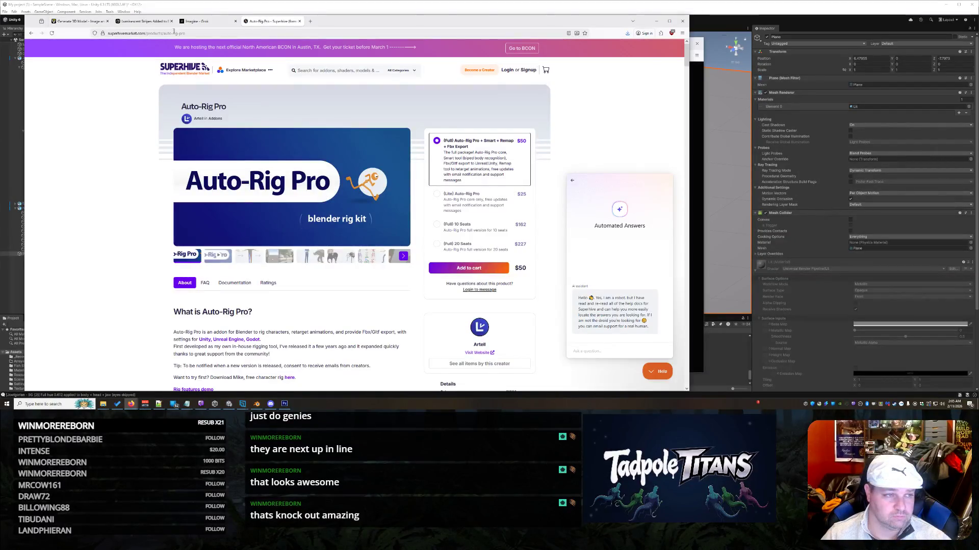
Bring the Unity scene forward and move the view closer to the three creatures.
click(96, 5)
mouse_move(422, 171)
mouse_down()
mouse_move(407, 174)
mouse_move(422, 175)
mouse_up()
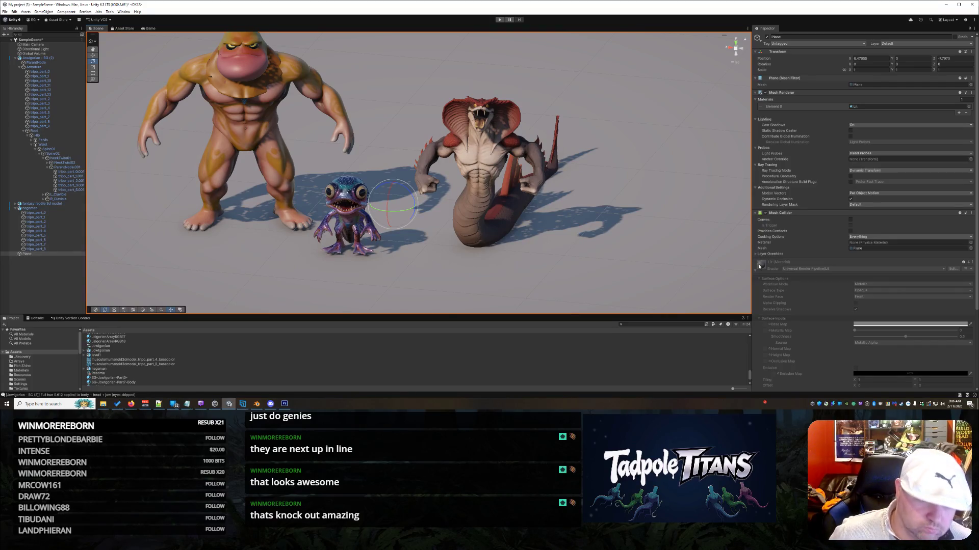
right_click(472, 251)
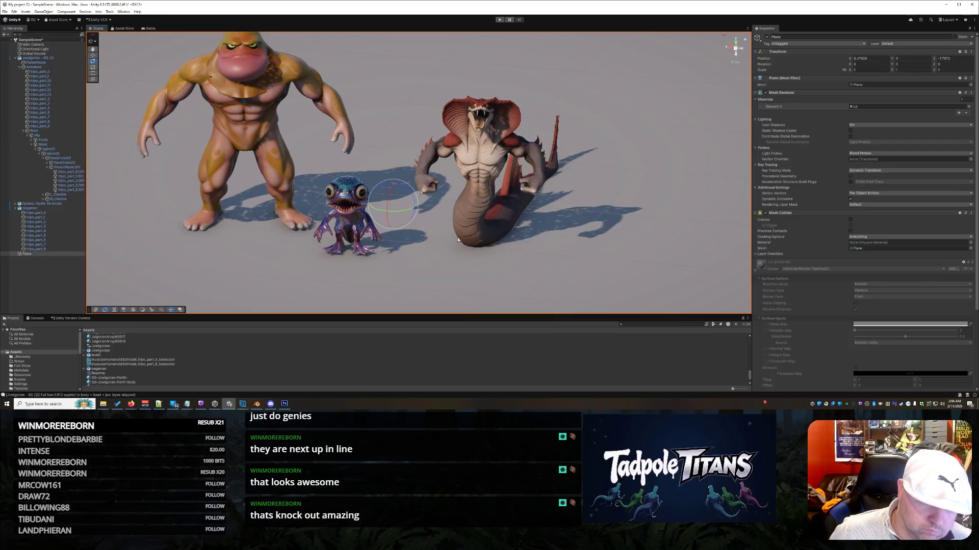
click(473, 189)
click(634, 258)
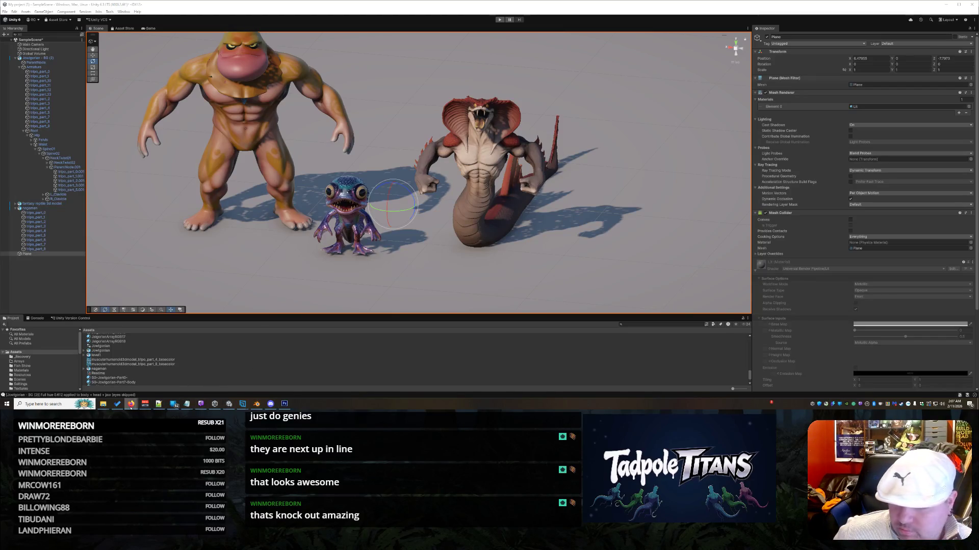
mouse_move(131, 405)
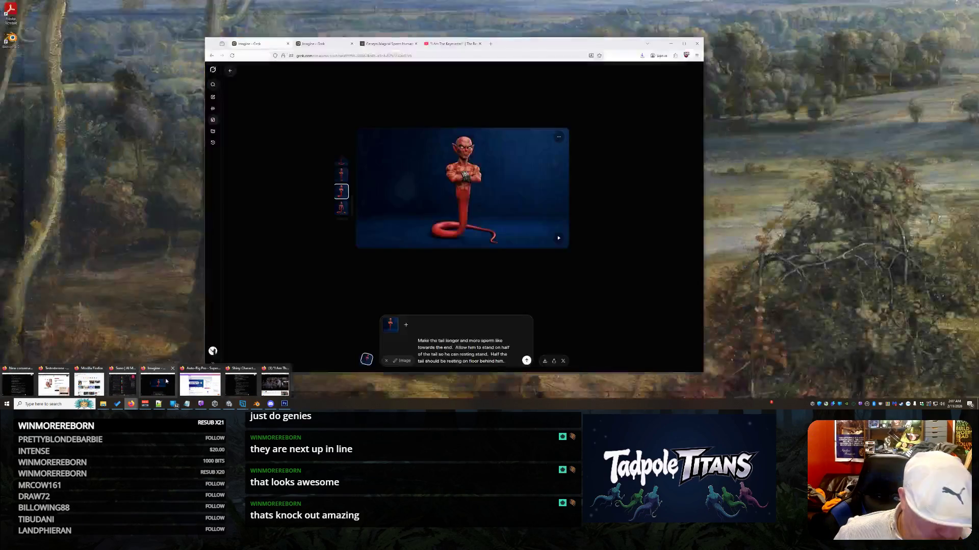
Return to Tripo's Generate 3D Model page to check on the genie model's progress.
click(166, 380)
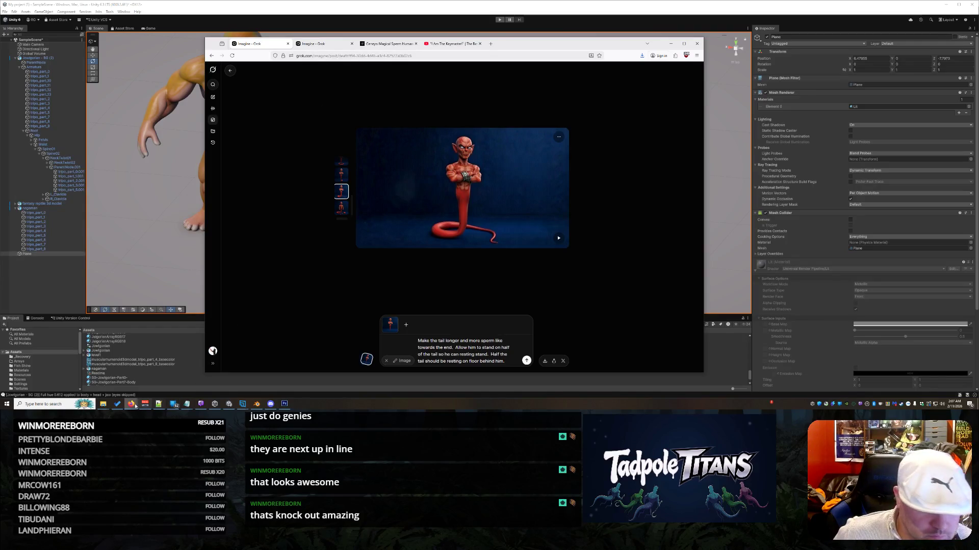
mouse_move(132, 405)
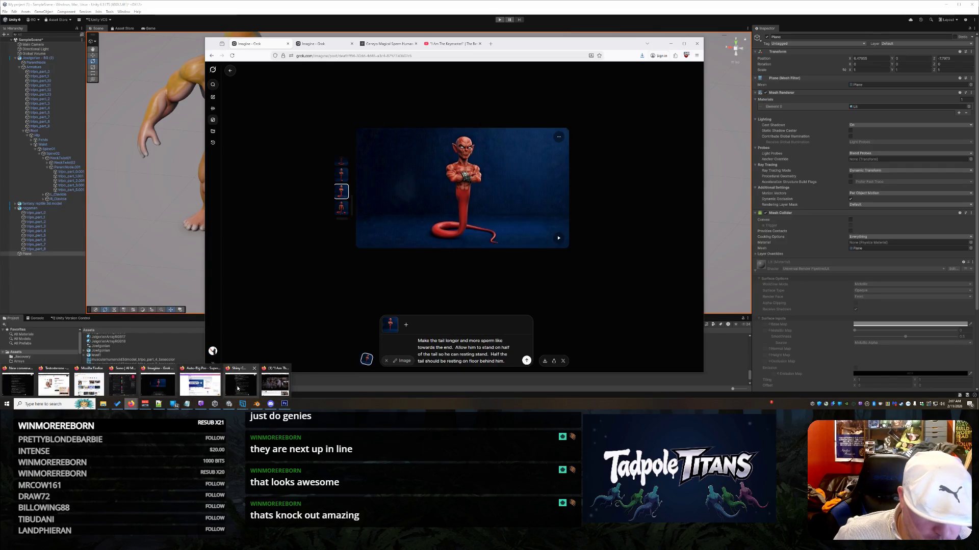
mouse_move(214, 387)
mouse_move(153, 383)
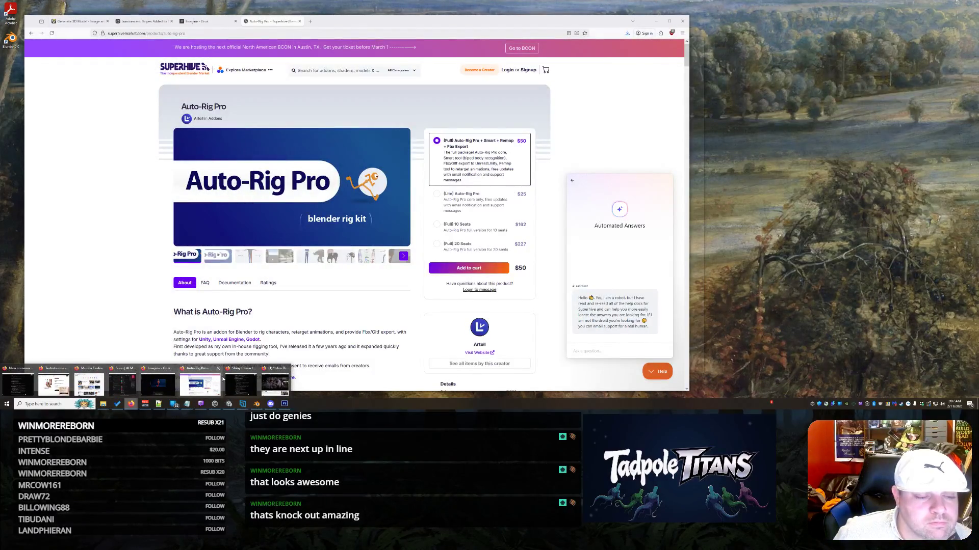
click(212, 378)
click(80, 21)
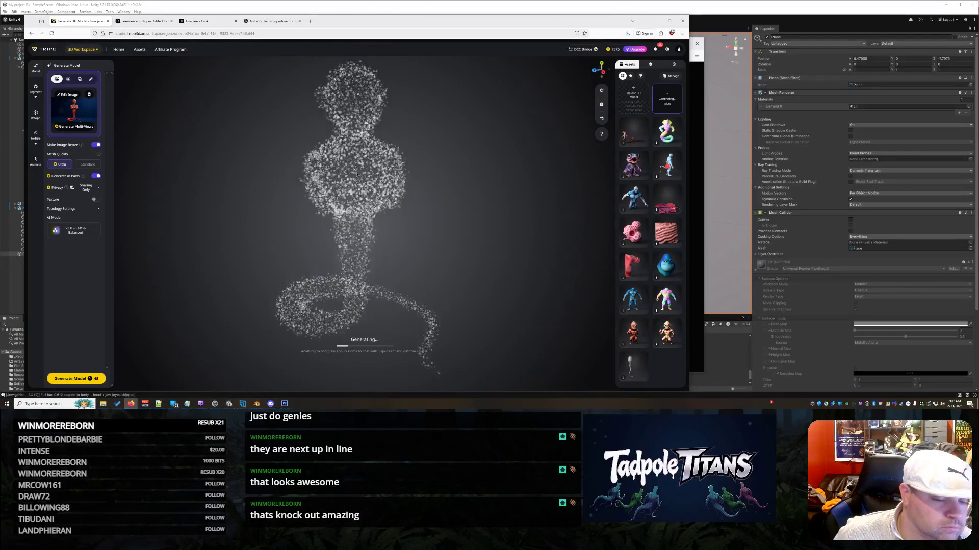
Close the Luminescent Stripes figure tab and return to the Tripo and Grok pages.
click(200, 23)
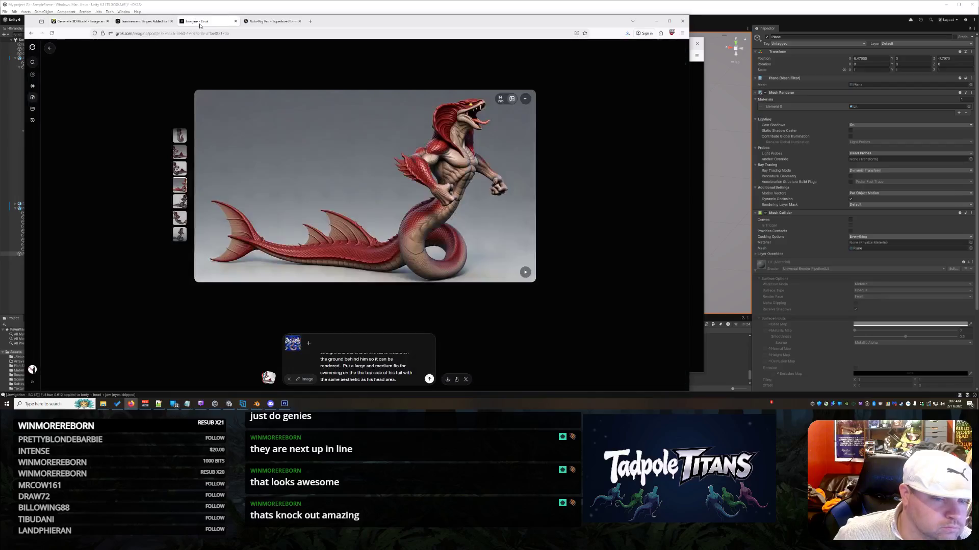
click(163, 21)
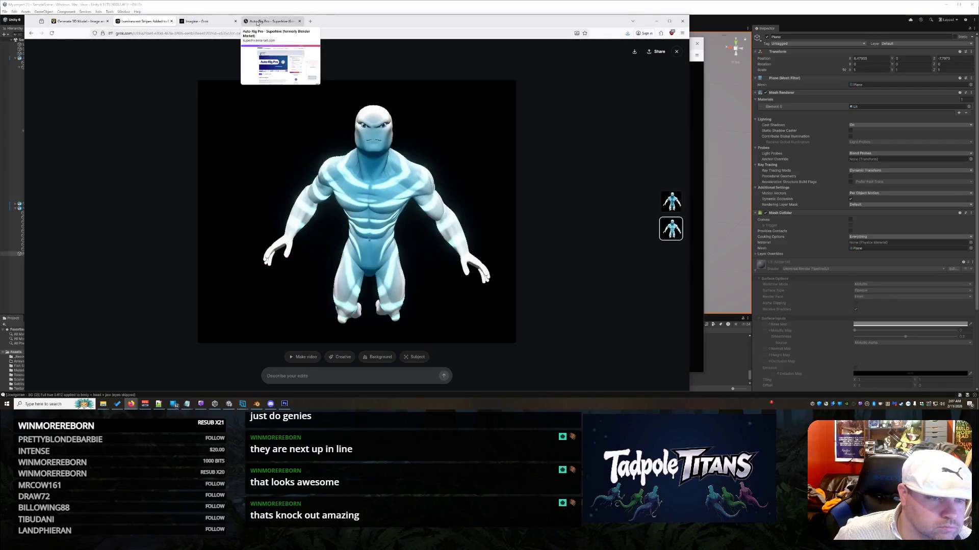
click(172, 21)
click(195, 23)
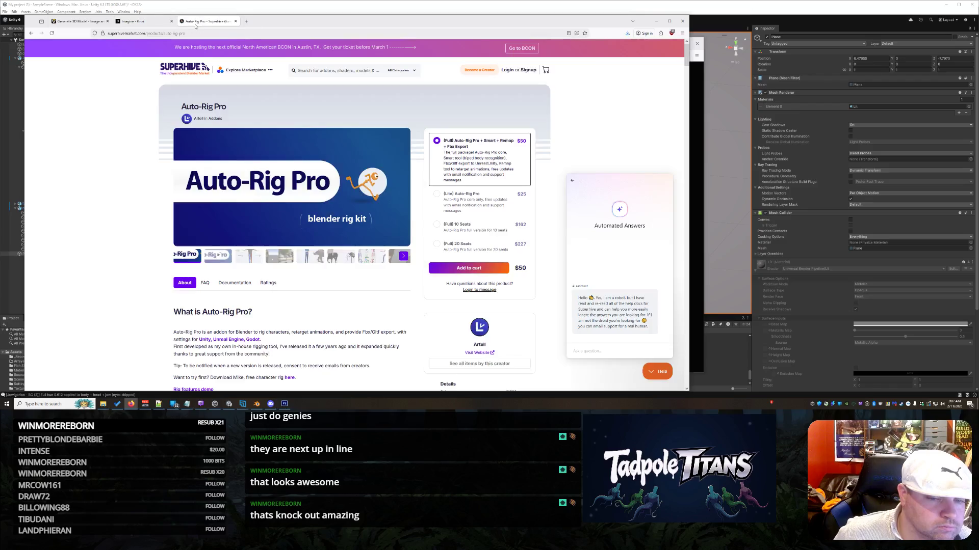
click(99, 25)
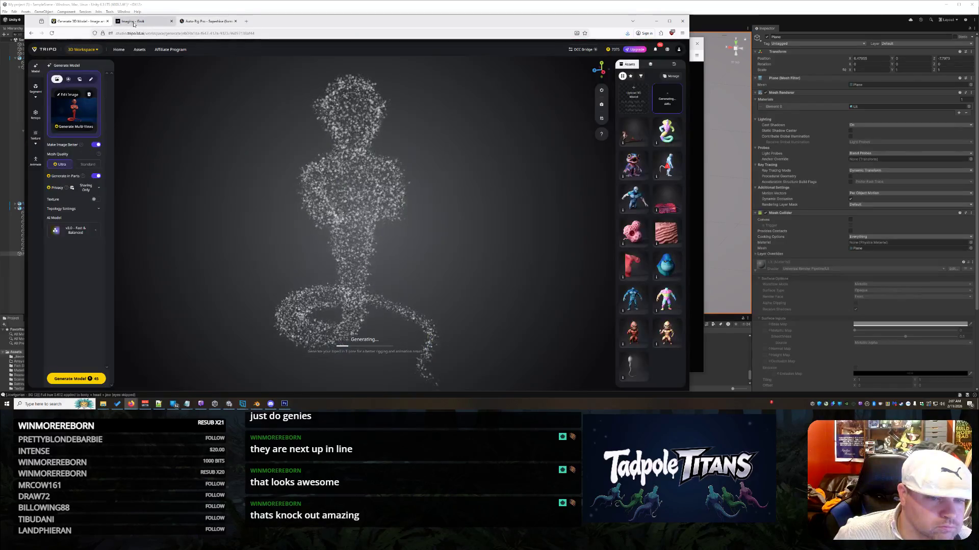
click(134, 24)
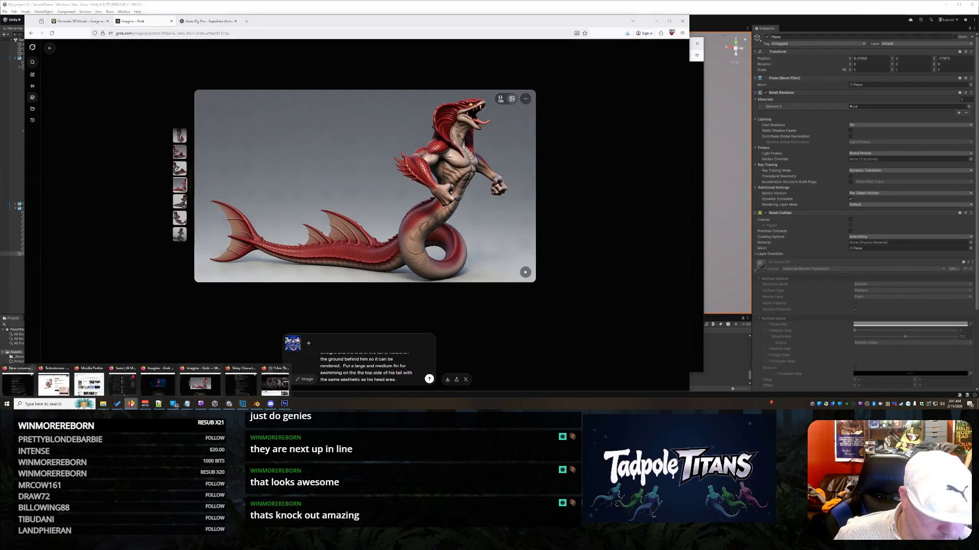
Move the second Grok red genie window to the right, beside the Tripo generation.
click(158, 385)
mouse_move(531, 43)
mouse_down()
mouse_move(707, 33)
mouse_move(695, 35)
mouse_up()
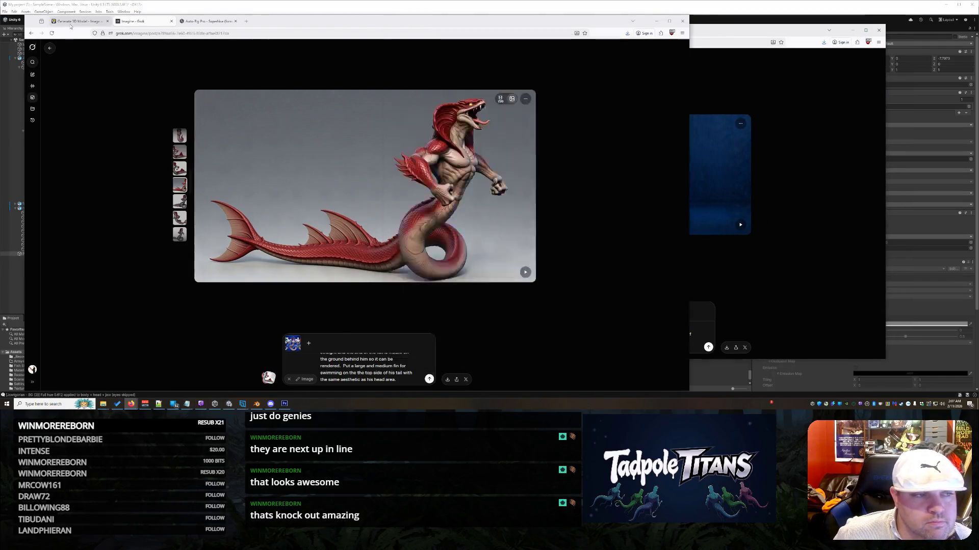
click(79, 21)
click(758, 210)
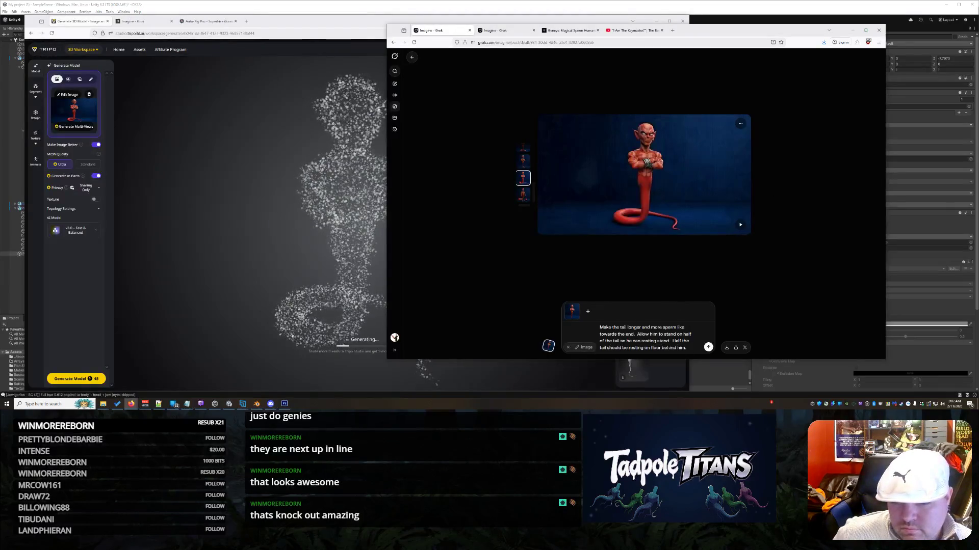
Start Make video on the genie image, then cancel it and close the video options.
click(739, 227)
click(643, 258)
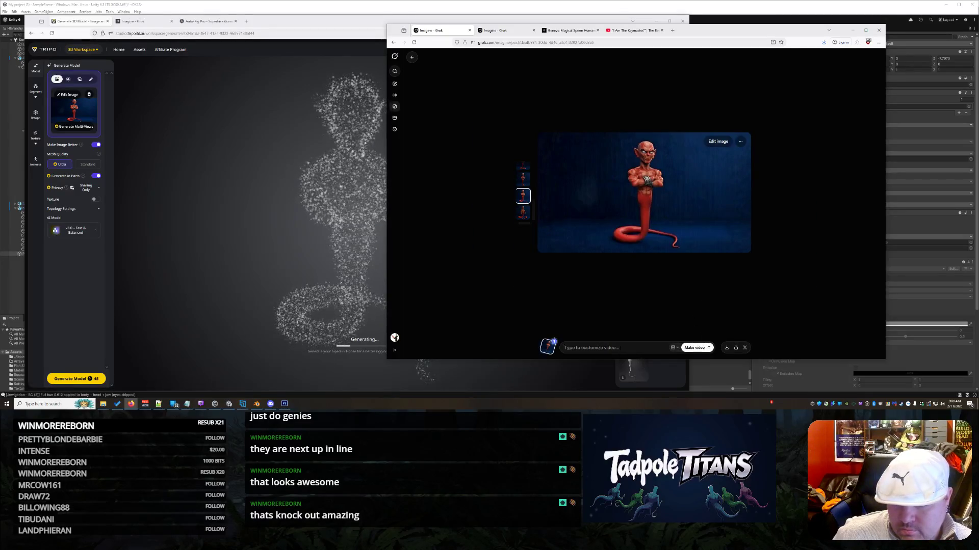
click(674, 348)
click(674, 349)
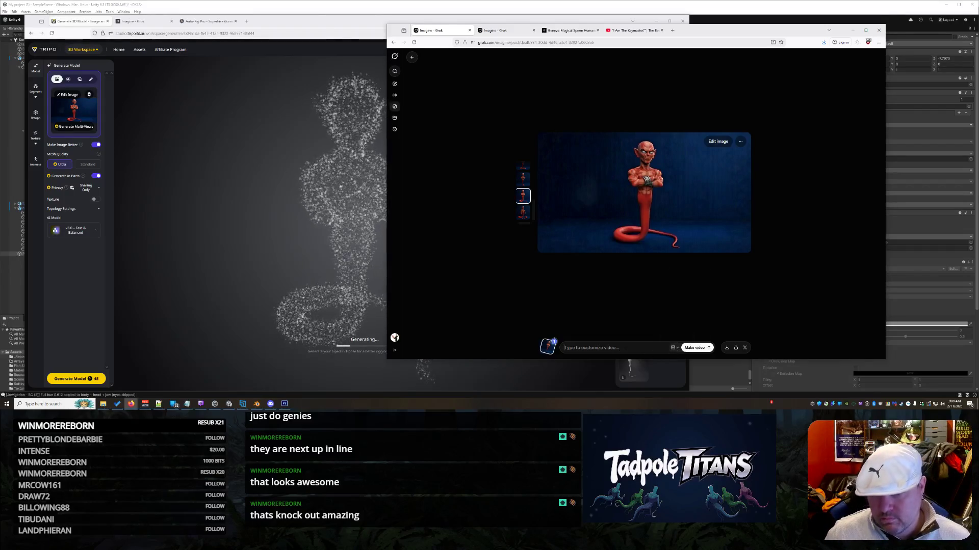
Prompt Grok for a video of the genie in the Tadpole Titans environment with silverish white magic runes.
text(Show him in the)
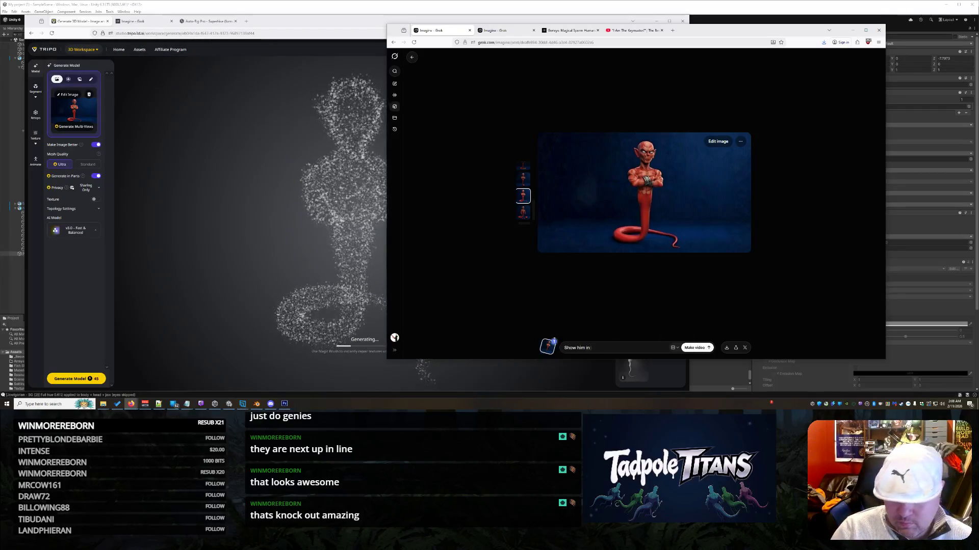
text( tad)
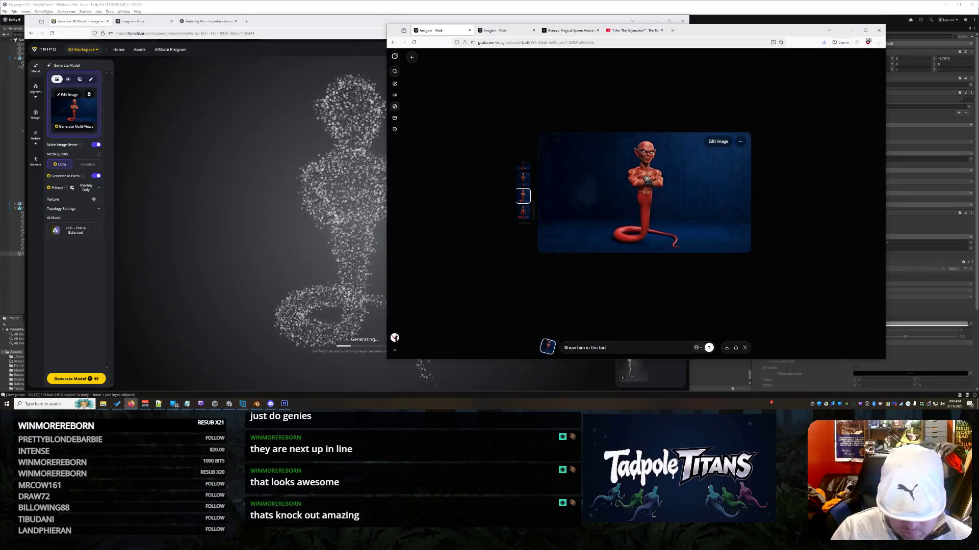
text(pole titans )
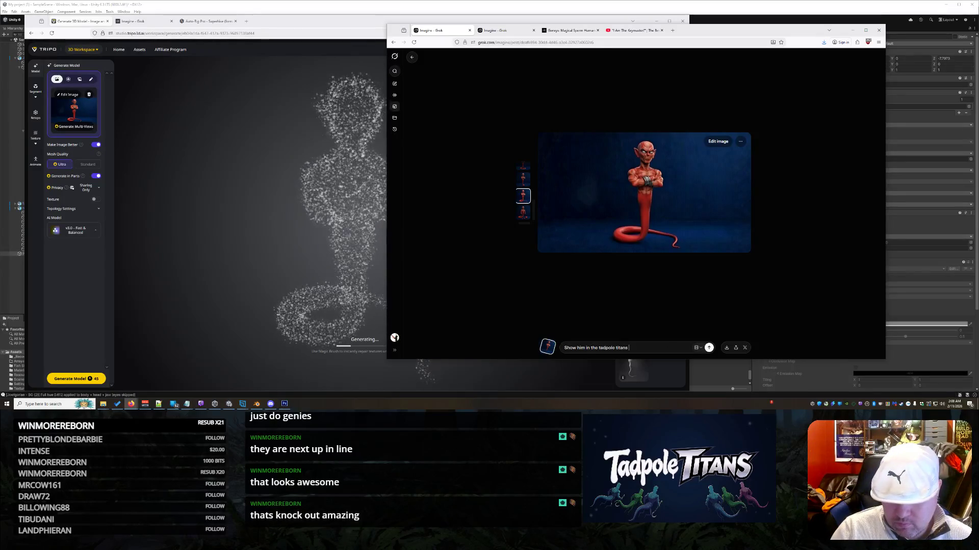
text(environment)
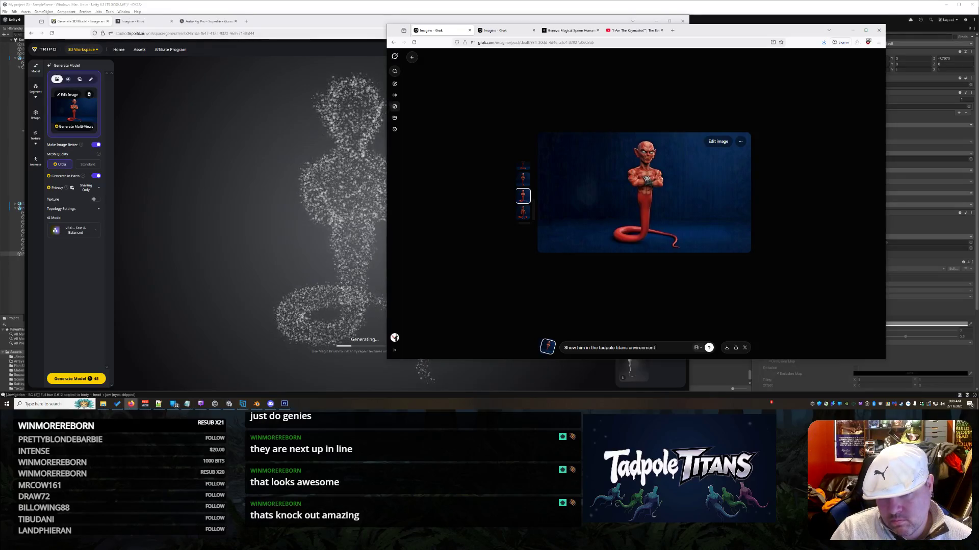
text( using magic.)
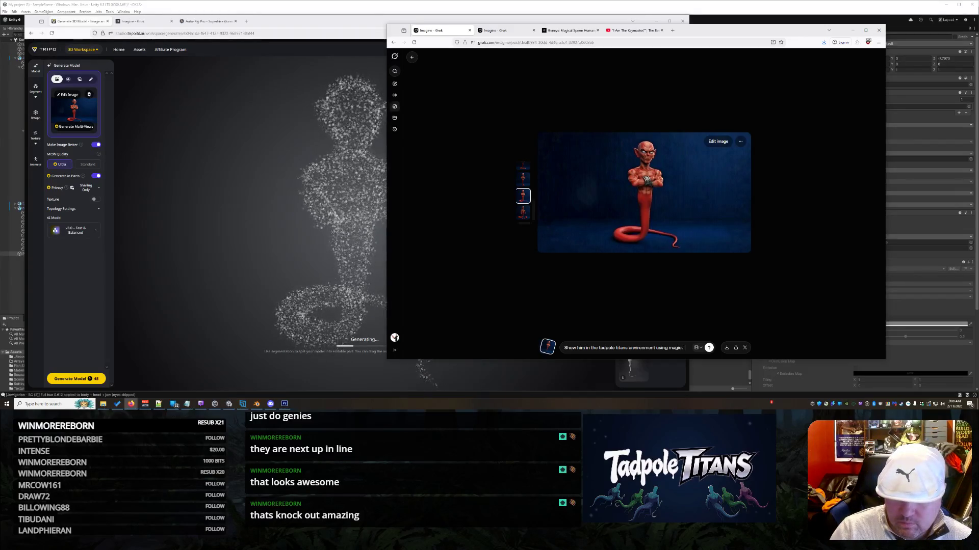
text(er runes moving around him)
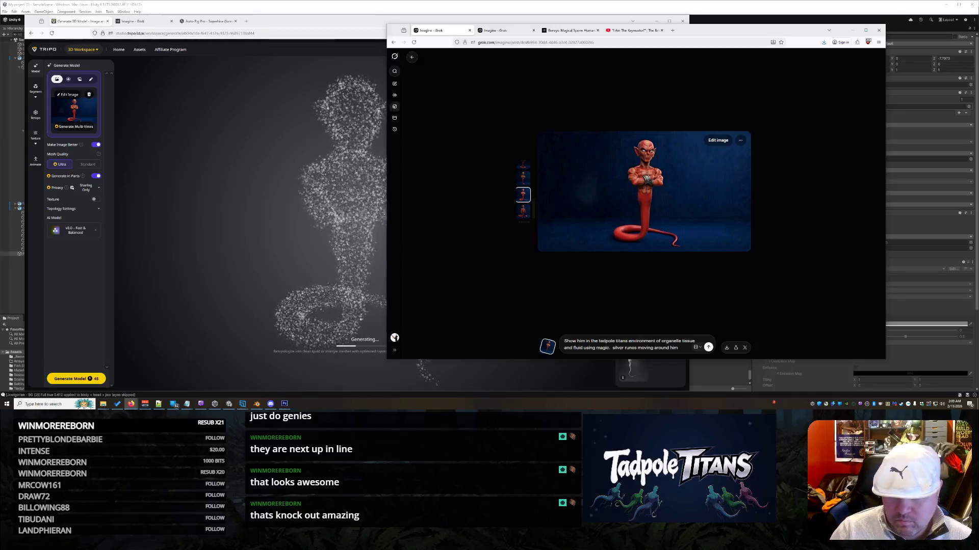
text( magically)
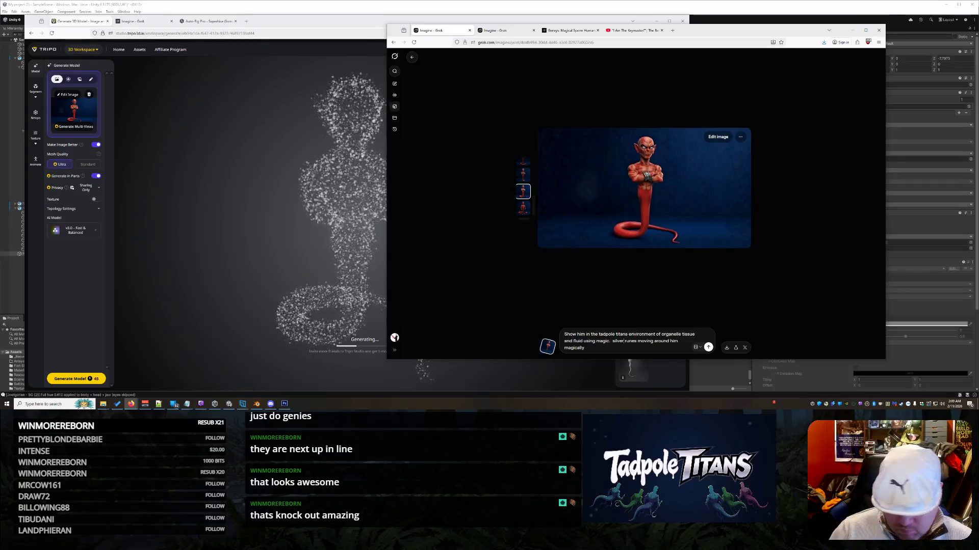
text(ish white energy)
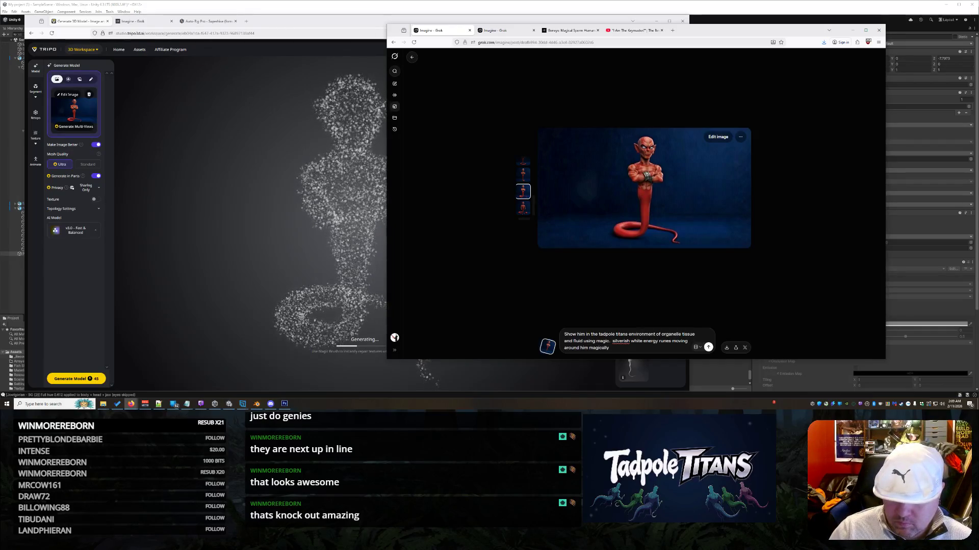
key(Return)
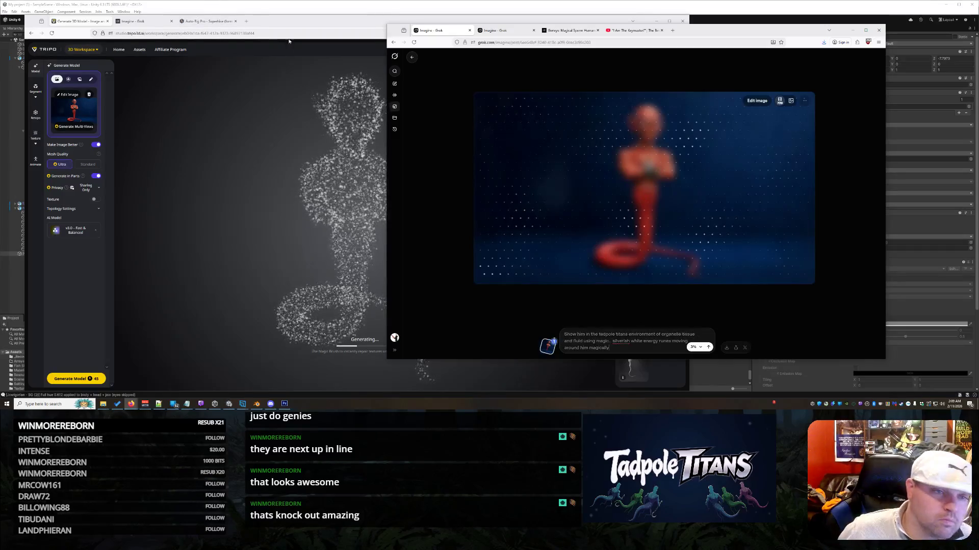
Bring the Tripo generation window forward, then switch to Photoshop's genie image.
click(284, 20)
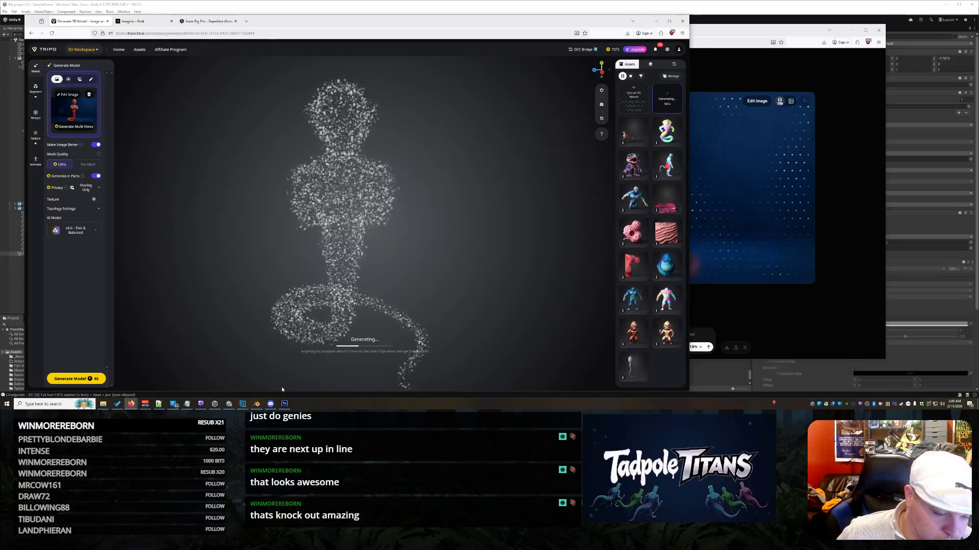
click(286, 404)
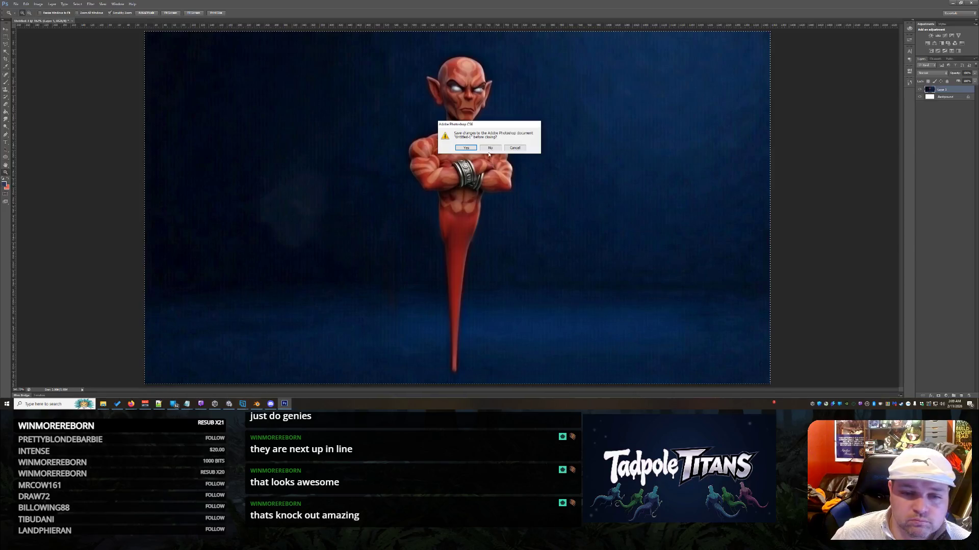
Close the genie document with Ctrl+W and minimize Photoshop.
key(ctrl+w)
click(953, 3)
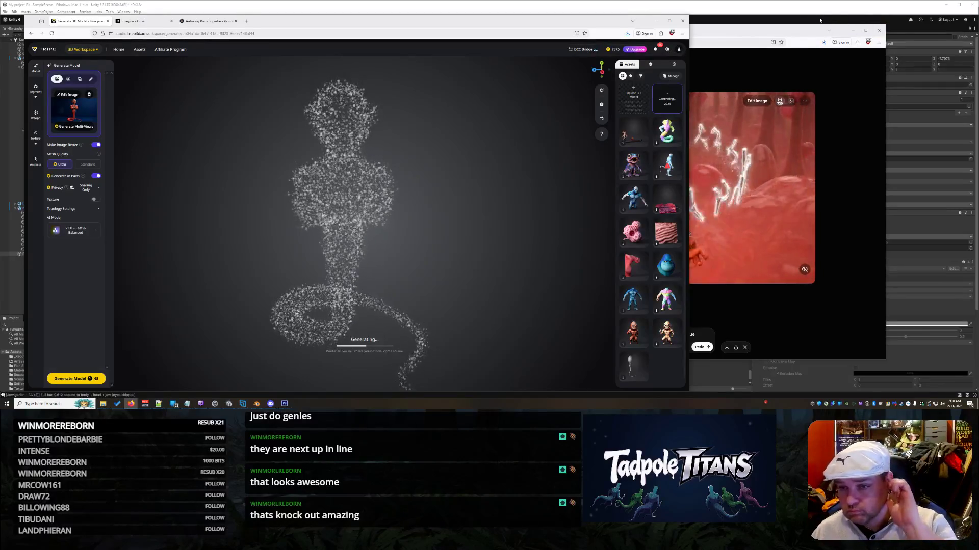
Bring the finished Grok genie video forward and scrub ahead to the rune circle.
click(788, 33)
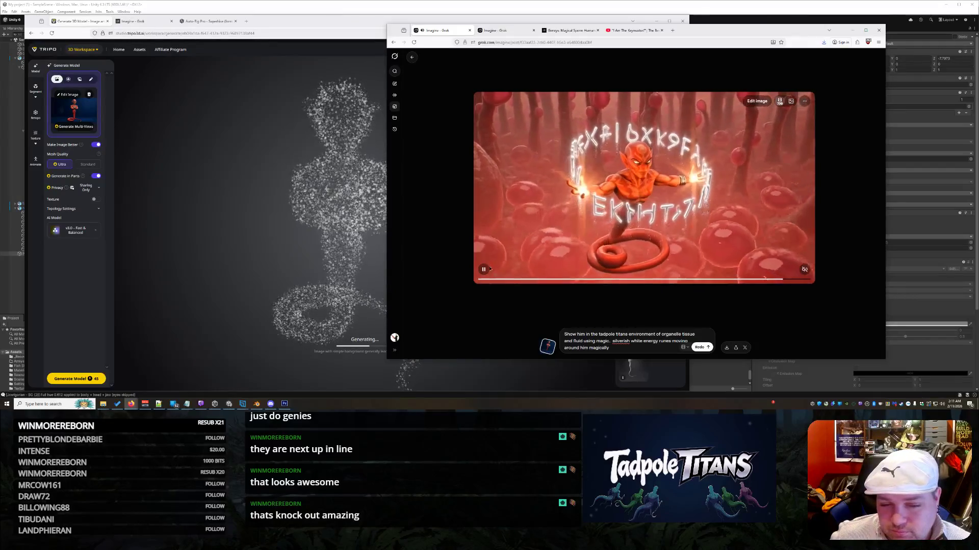
mouse_move(526, 281)
mouse_down()
mouse_move(784, 280)
mouse_move(772, 284)
mouse_up()
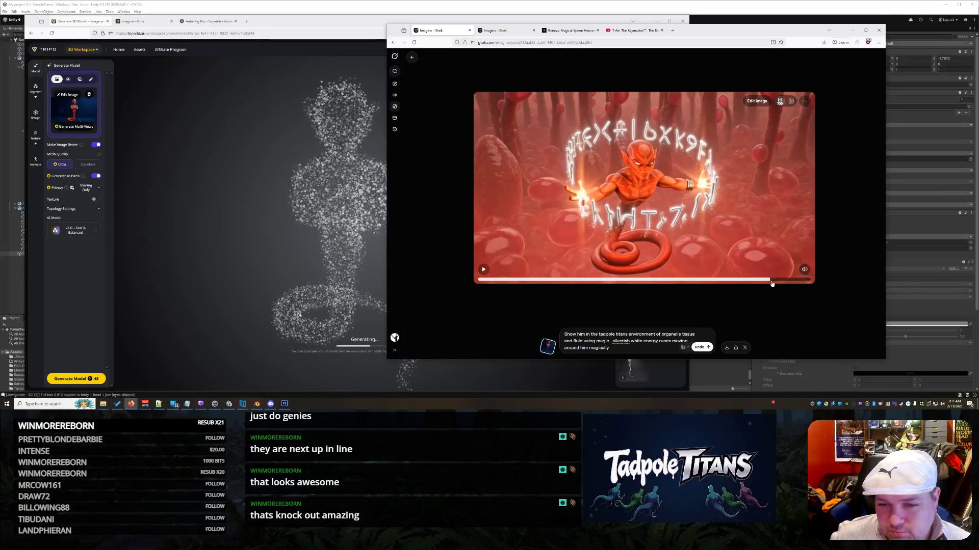
Take a snapshot of the genie video frame and save it as 'genie lo'.
right_click(632, 145)
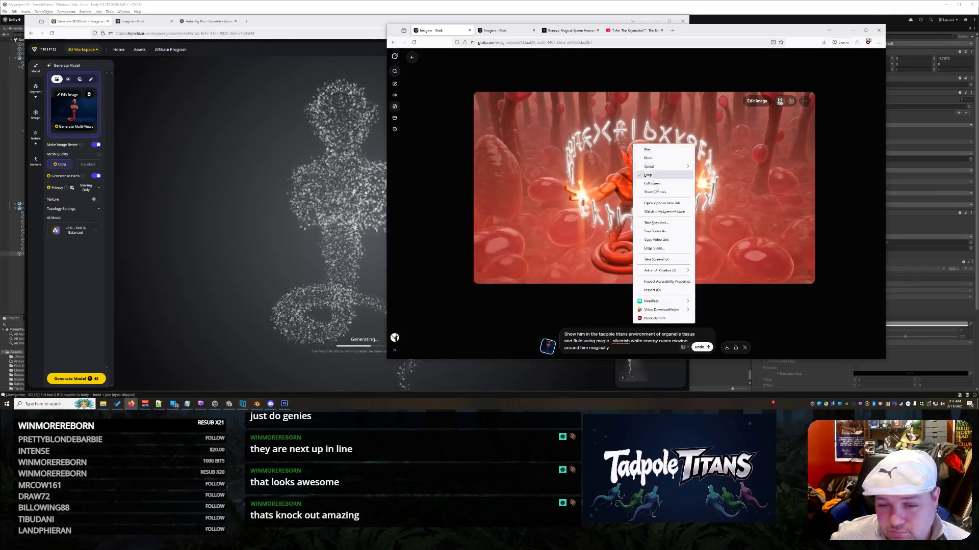
click(669, 226)
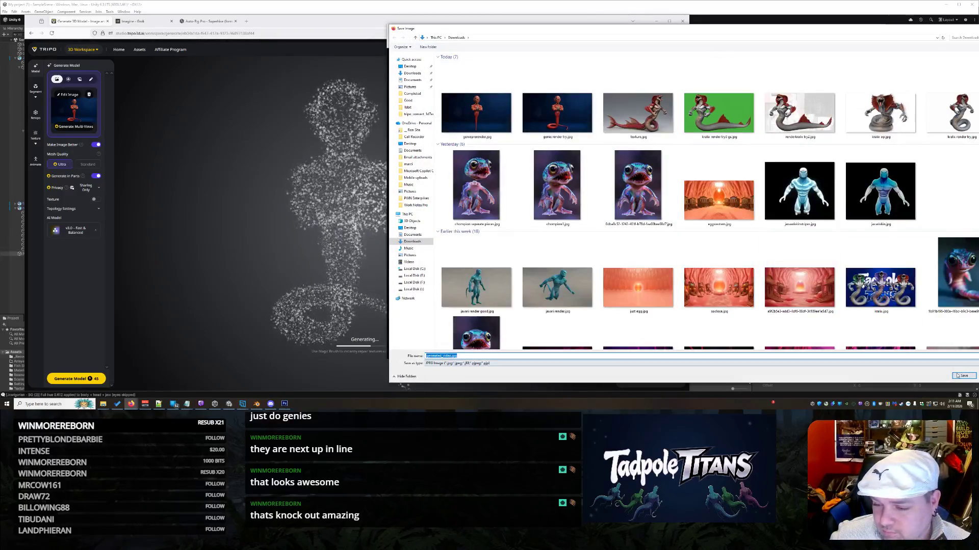
text(genie lo)
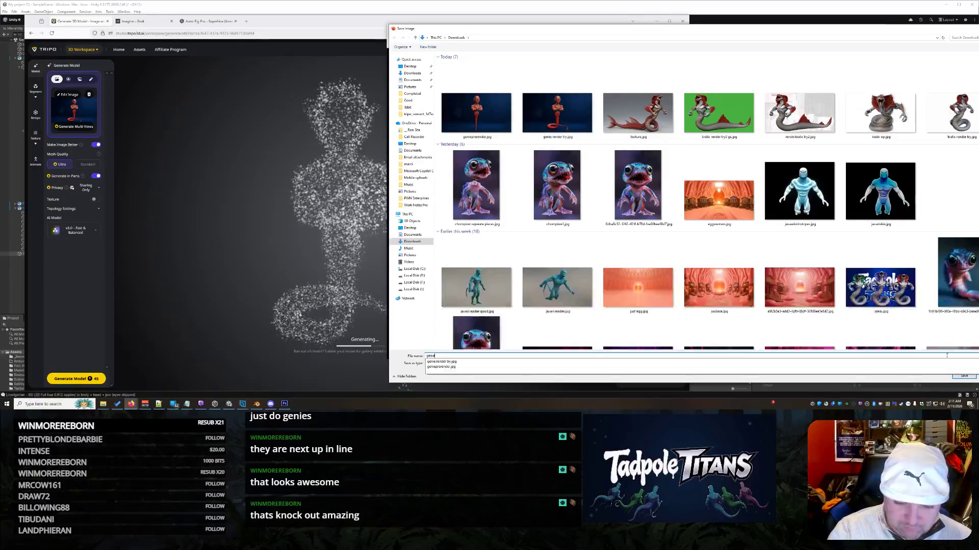
key(Return)
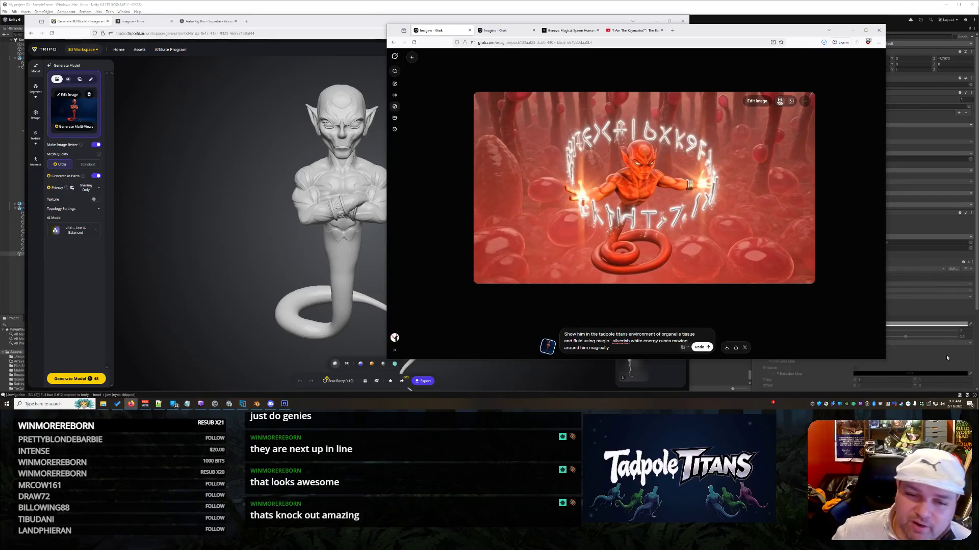
Orbit the grey Tripo genie from profile to front, open its Texture generator, then switch to Photoshop.
click(330, 45)
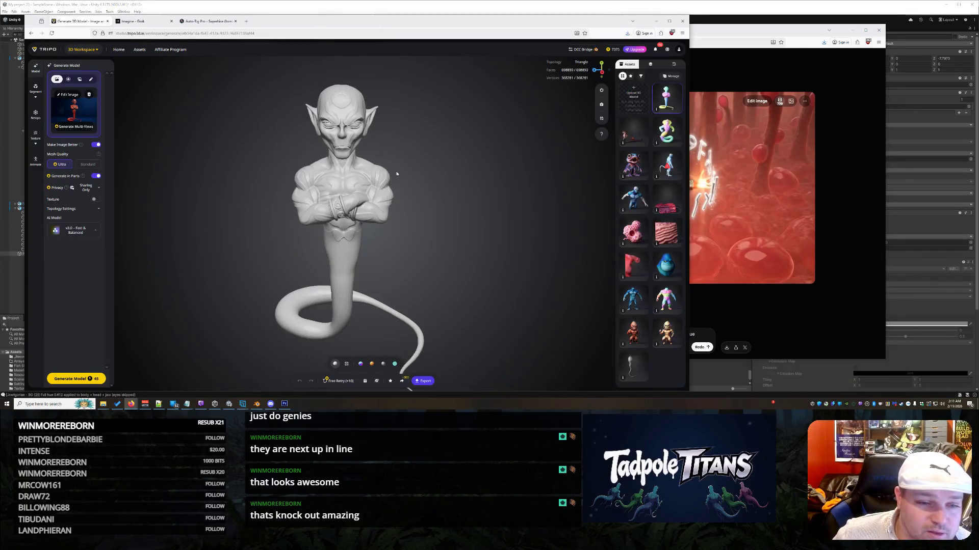
mouse_move(350, 177)
mouse_down()
mouse_move(265, 169)
mouse_move(464, 165)
mouse_move(187, 188)
mouse_move(76, 184)
mouse_up()
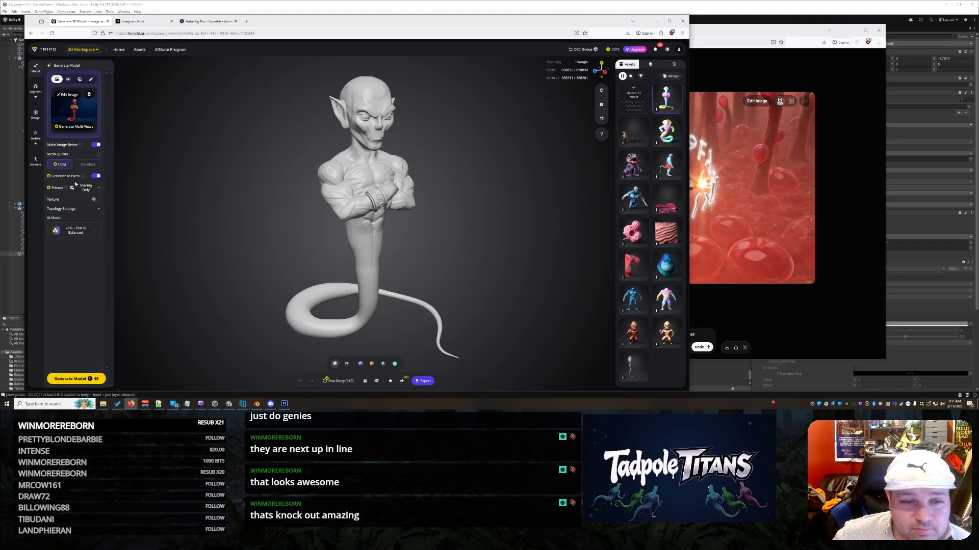
drag(331, 201, 309, 203)
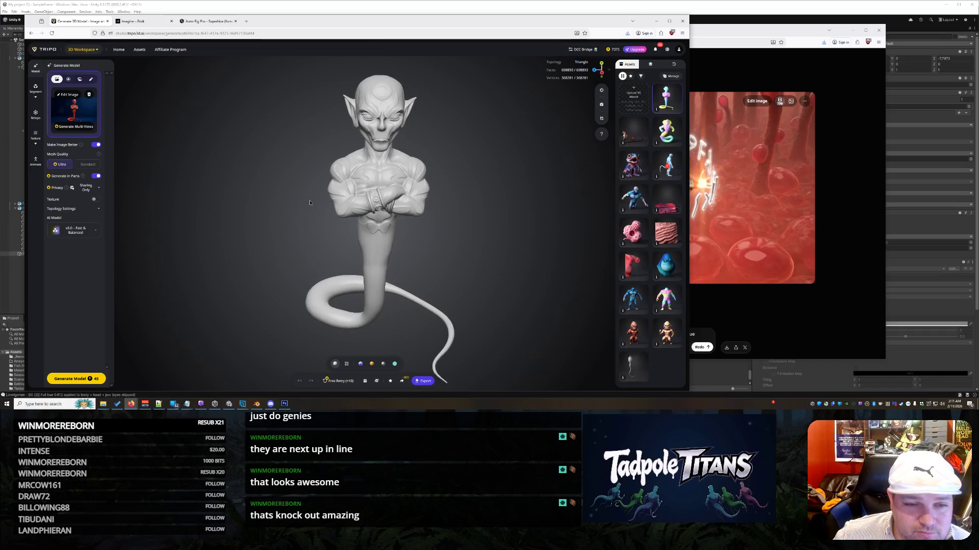
click(35, 141)
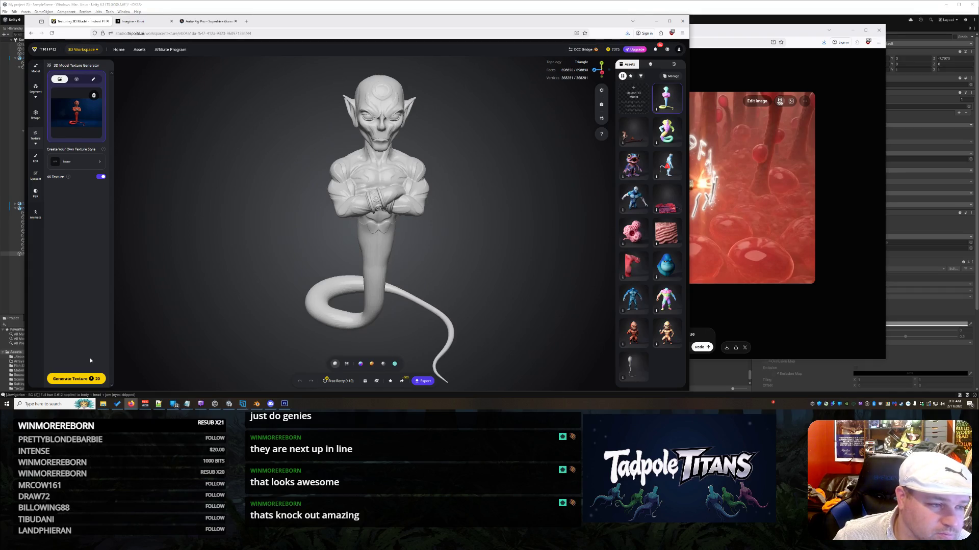
click(281, 405)
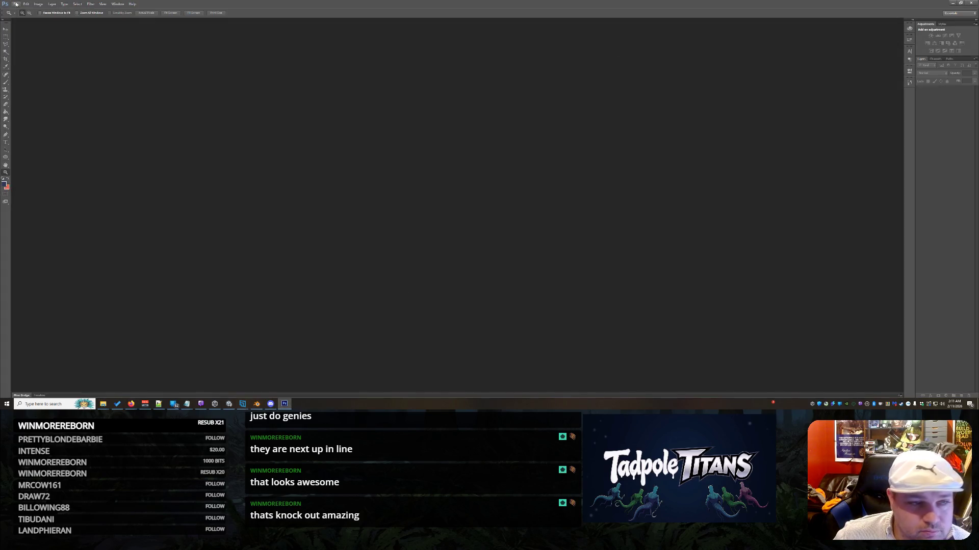
Open genie render try1.jpg in Photoshop and zoom in on the genie.
click(16, 4)
click(22, 15)
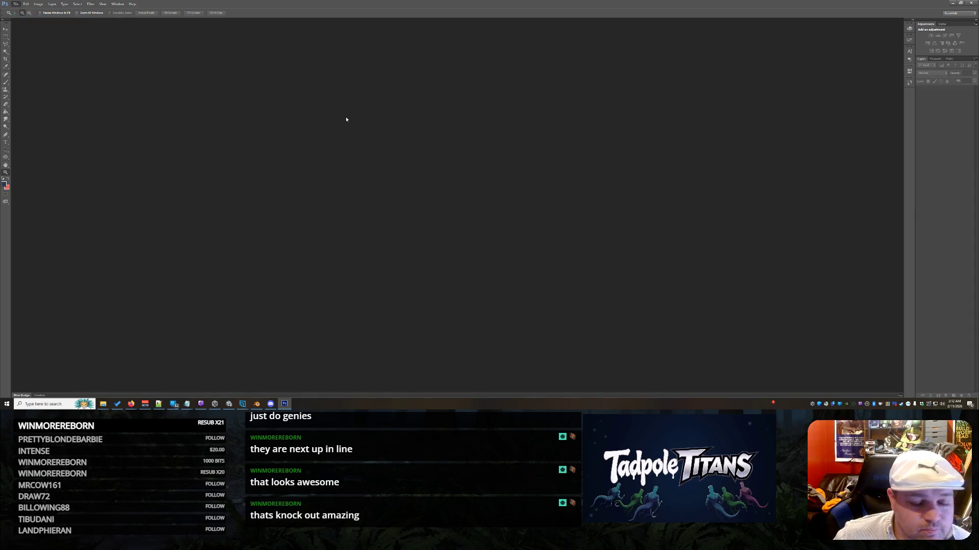
double_click(608, 134)
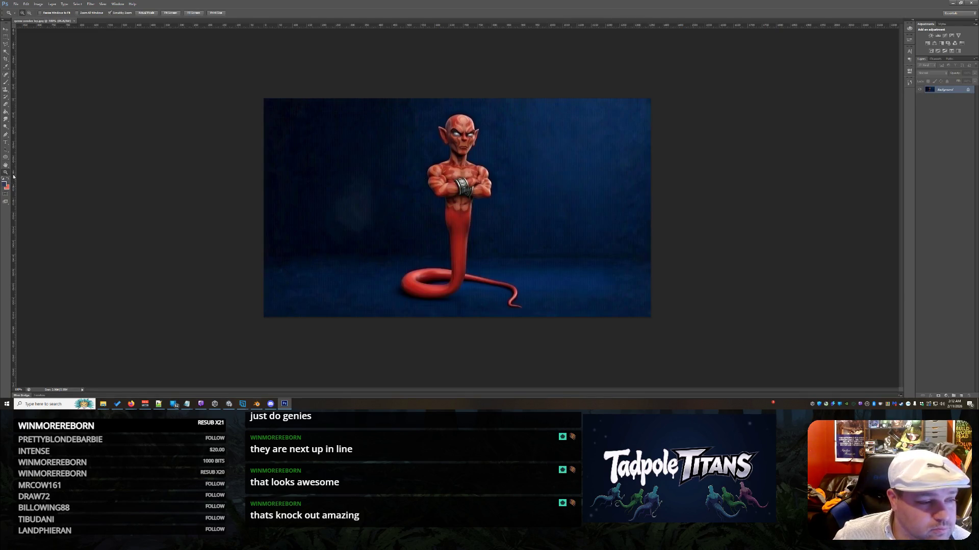
click(529, 152)
Convert the Background into Layer 0 and add a Color Overlay layer style.
double_click(949, 95)
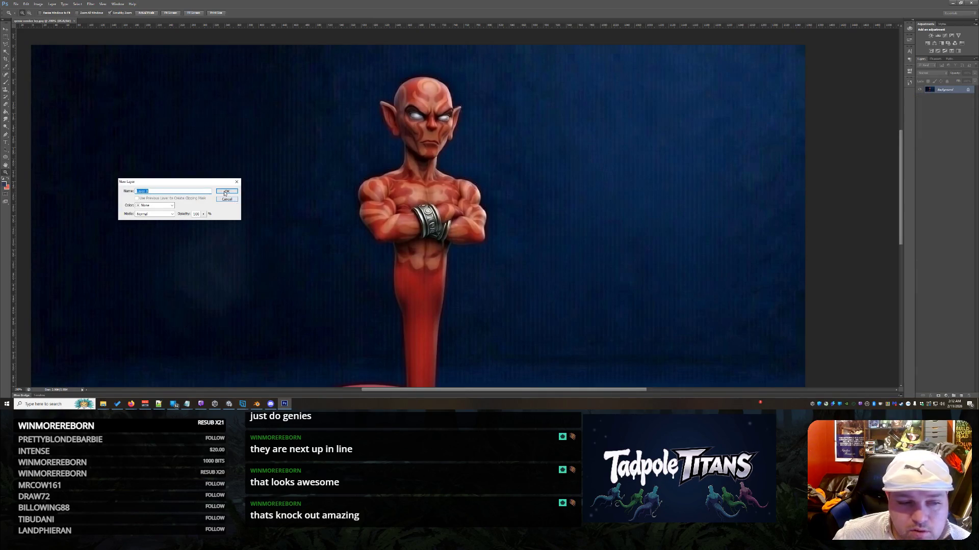
click(225, 192)
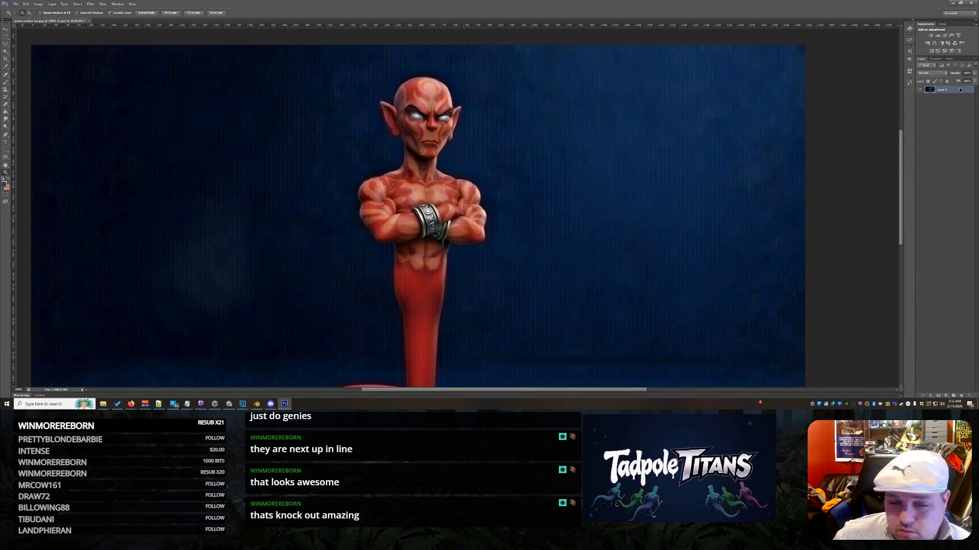
key(h)
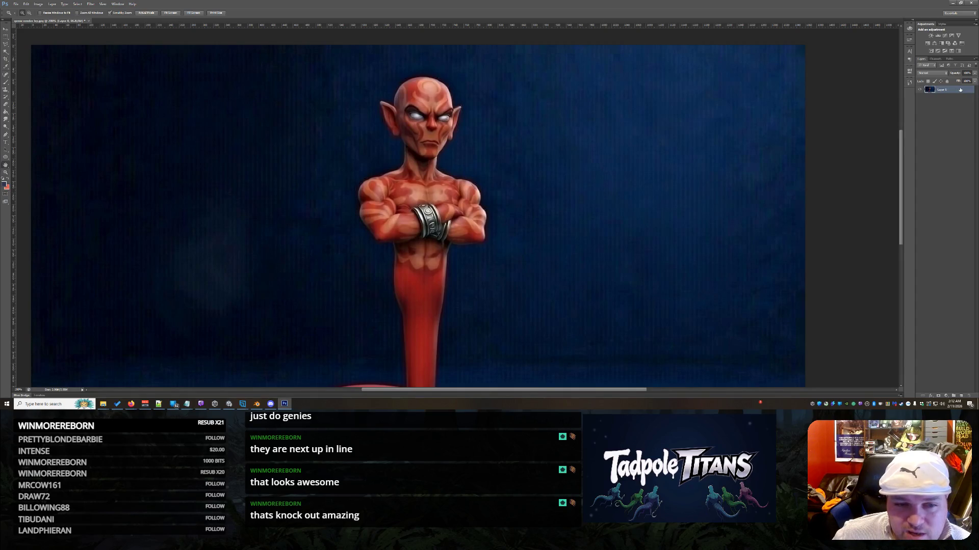
double_click(961, 90)
click(726, 196)
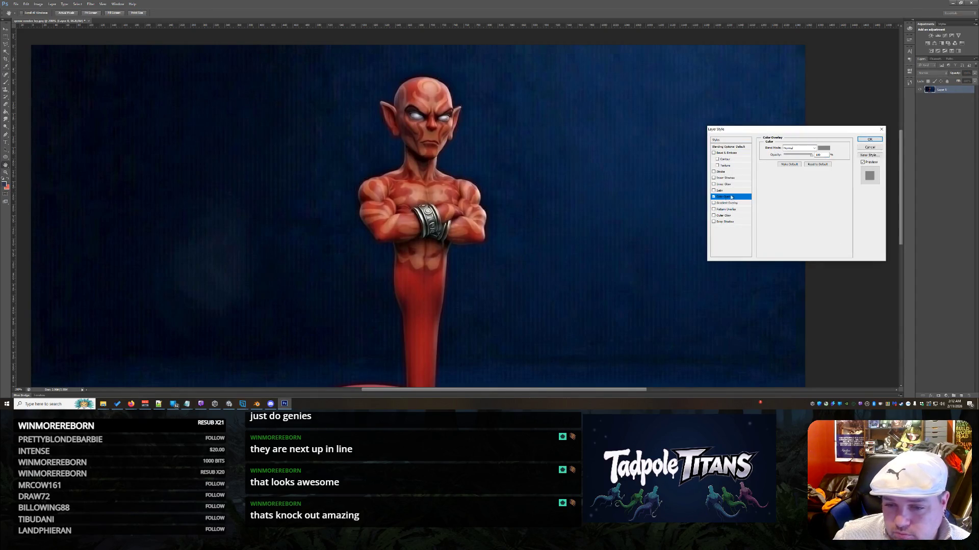
Apply a red Color Overlay in Hue blend mode at increased opacity to Layer 0.
click(825, 148)
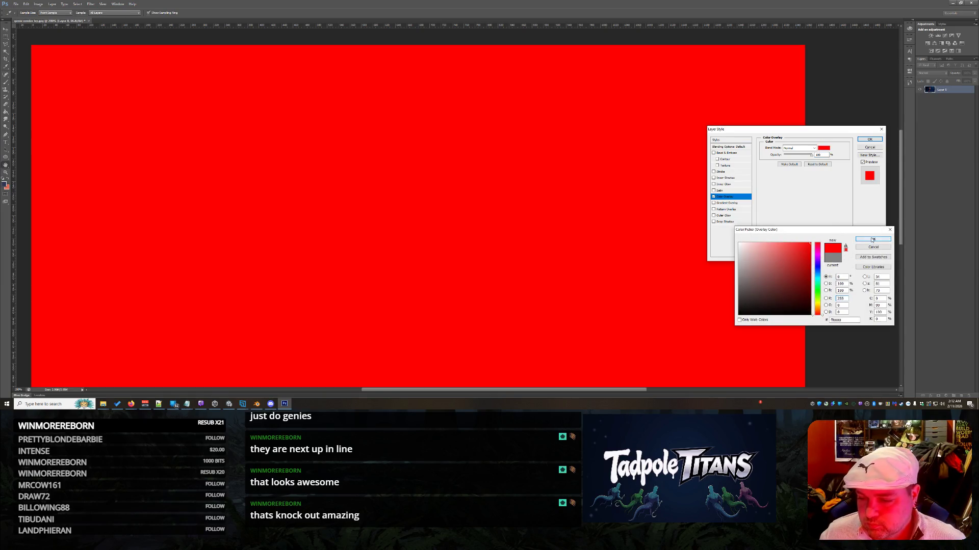
click(873, 239)
click(799, 147)
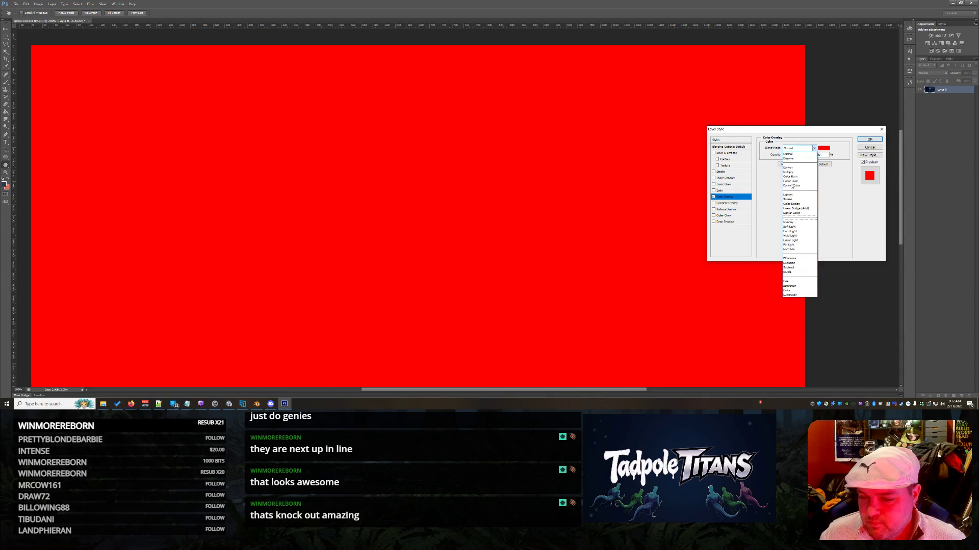
click(791, 282)
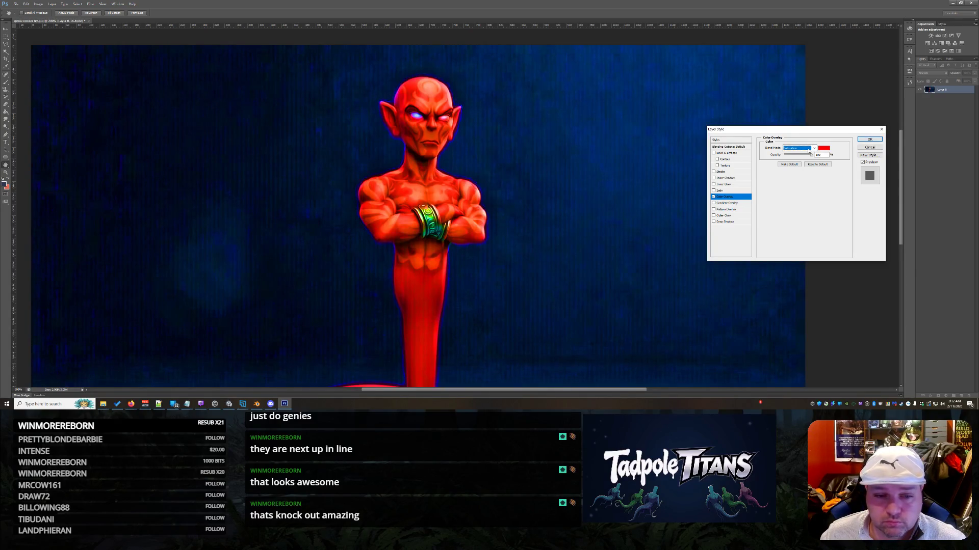
drag(812, 155, 786, 160)
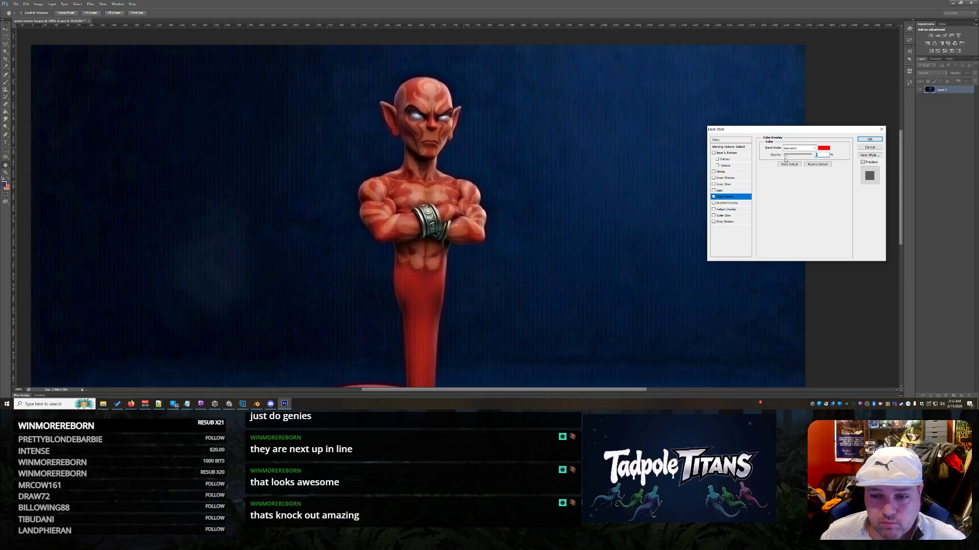
click(799, 147)
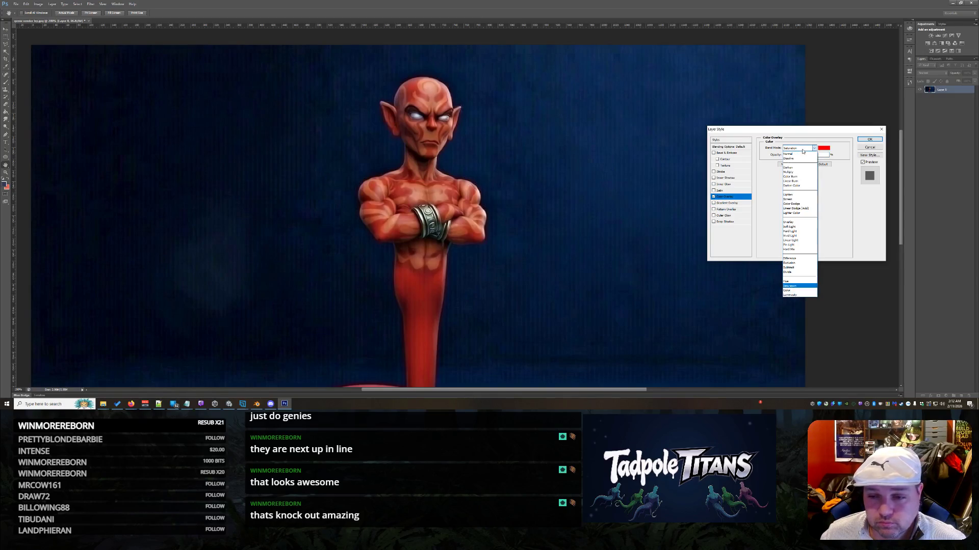
click(795, 276)
drag(789, 156, 814, 158)
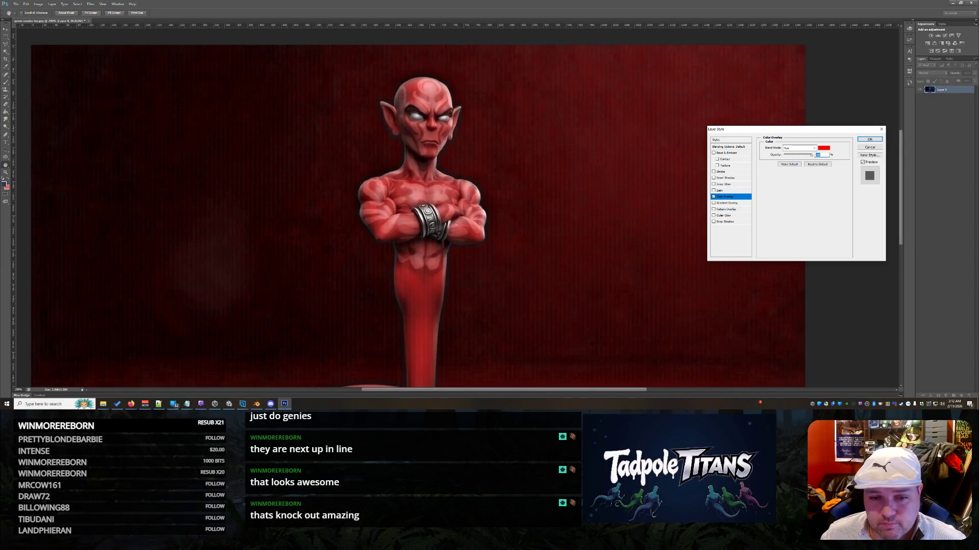
click(869, 139)
scroll(542, 219, down, 3)
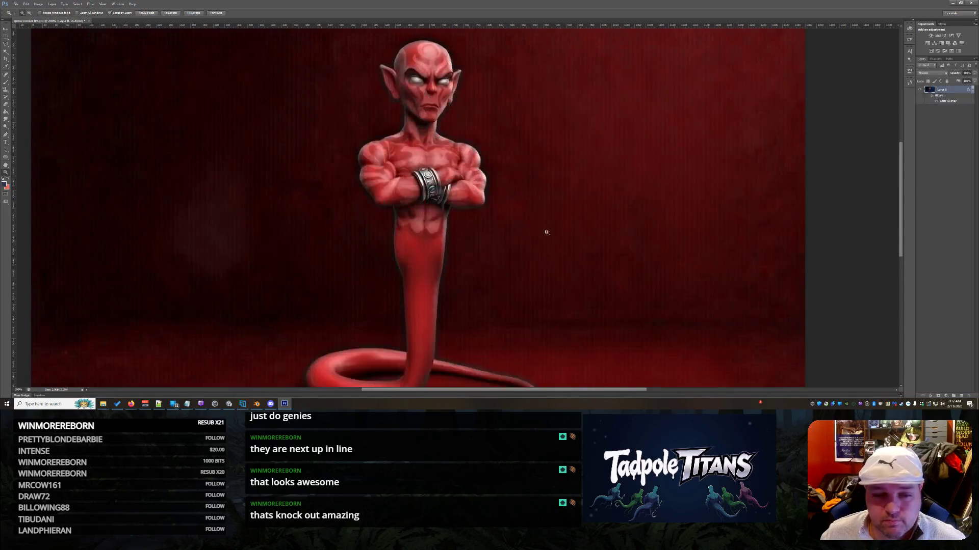
Magic-wand select the dark background and the gap inside the coiled tail, then delete them.
scroll(542, 195, up, 2)
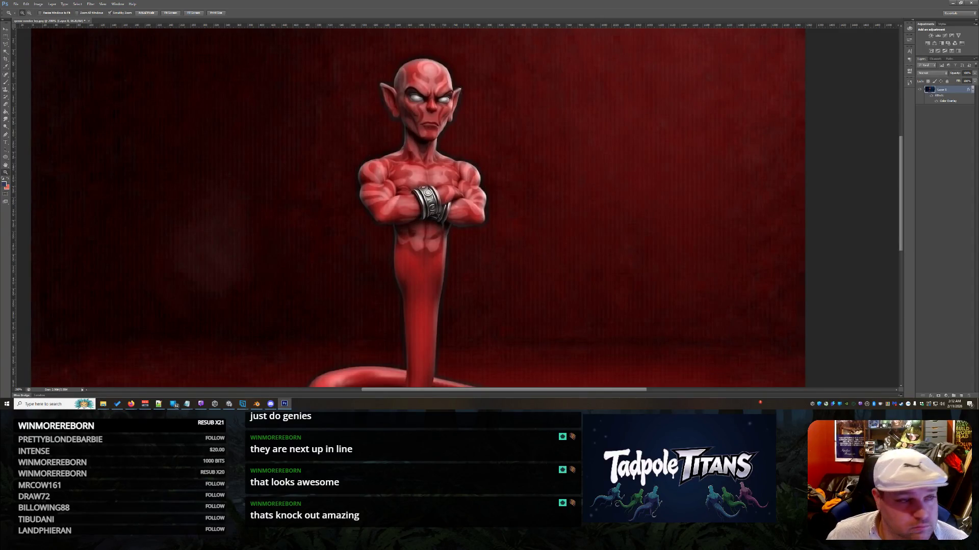
click(5, 52)
click(263, 194)
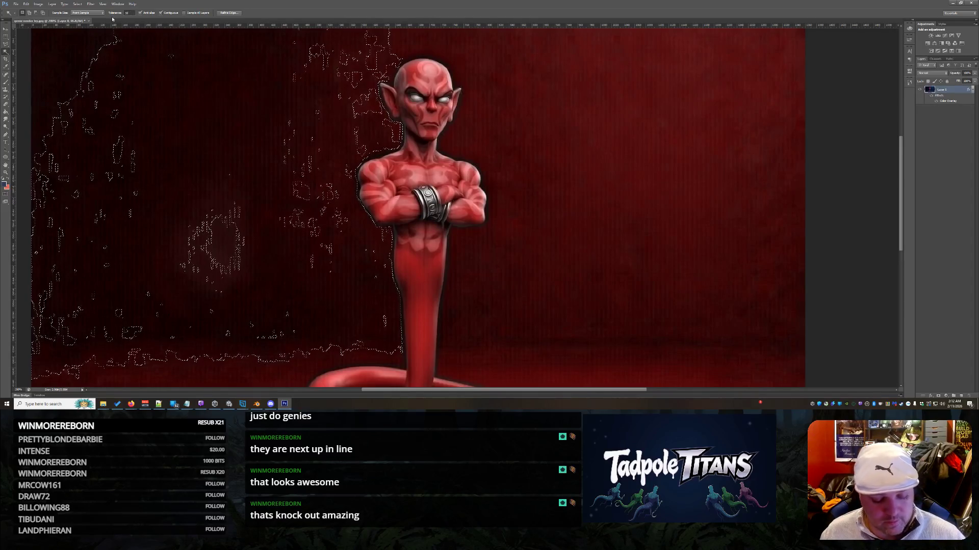
key(1)
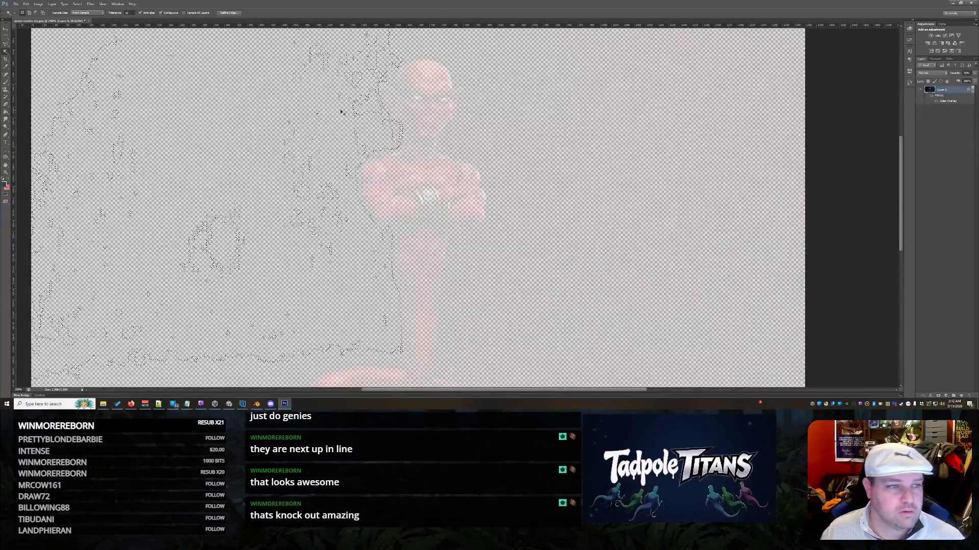
key(0)
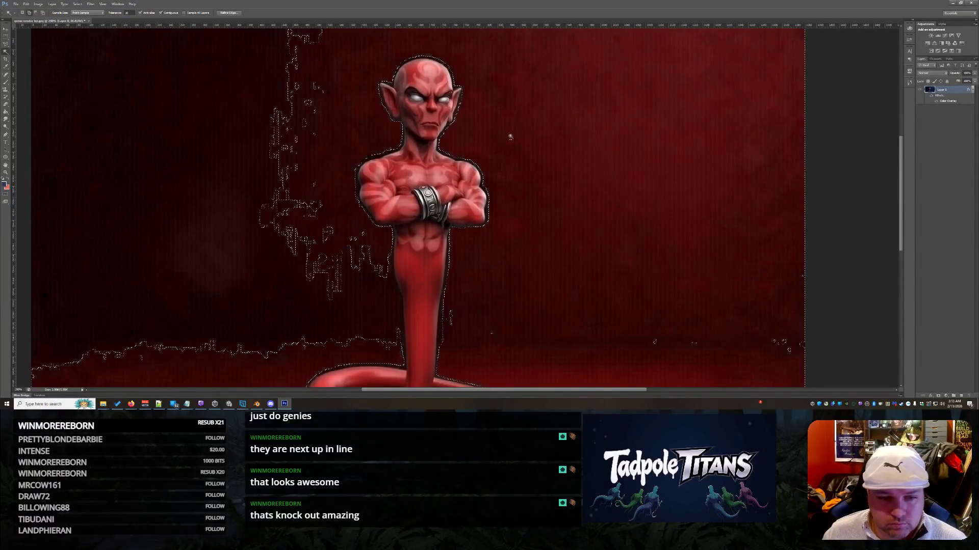
shift+click(281, 299)
scroll(283, 295, down, 3)
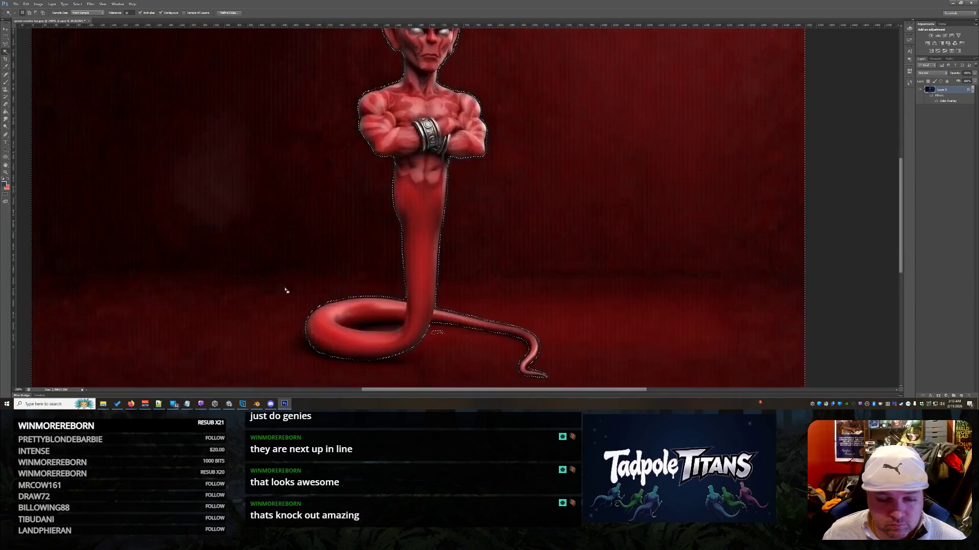
shift+click(385, 319)
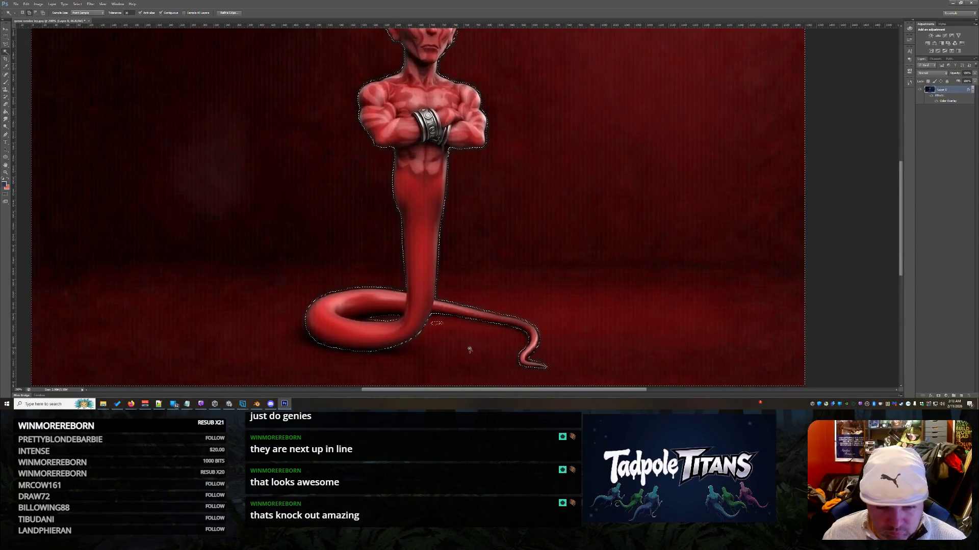
scroll(596, 272, down, 1)
scroll(609, 271, up, 3)
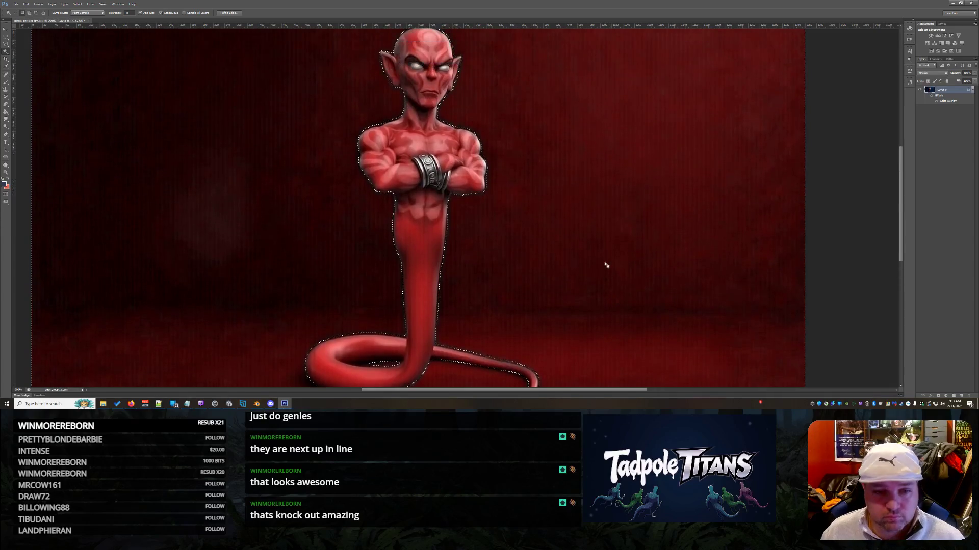
key(Delete)
Rasterize Layer 0's layer style and reopen its Layer Style settings.
key(m)
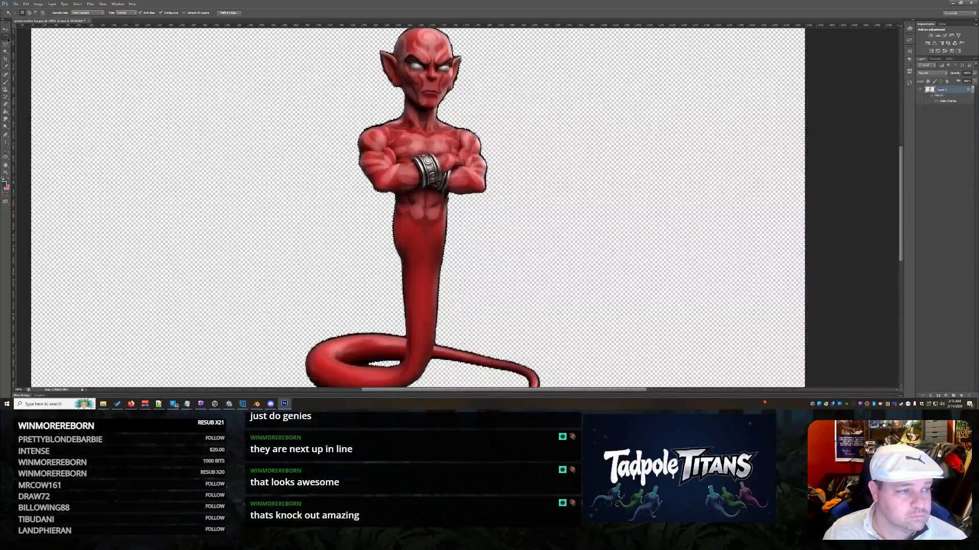
scroll(802, 181, up, 1)
scroll(802, 181, up, 1)
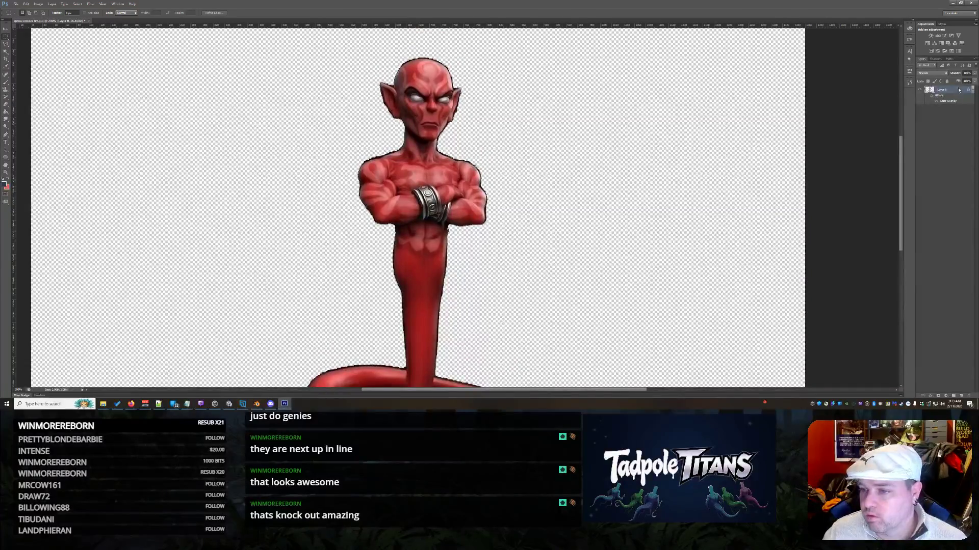
right_click(942, 89)
click(952, 136)
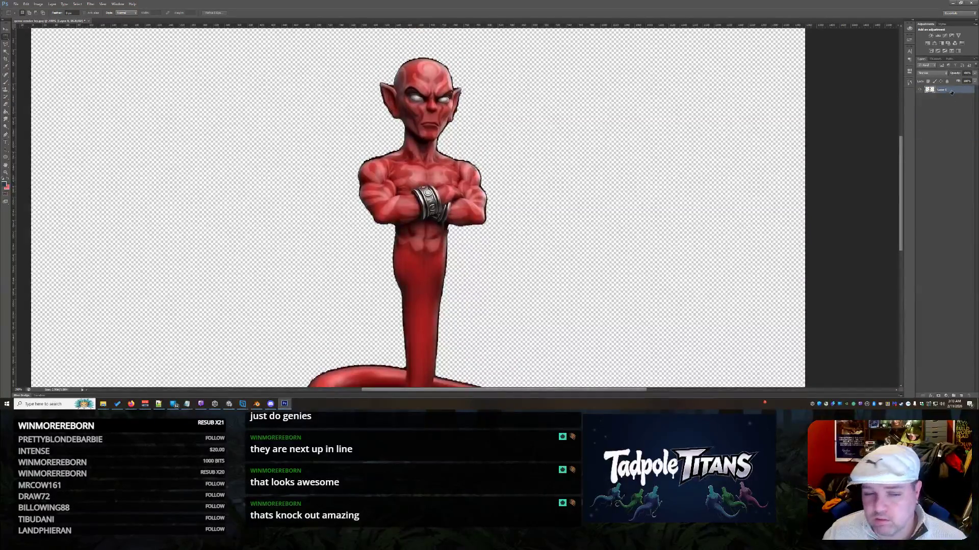
double_click(951, 92)
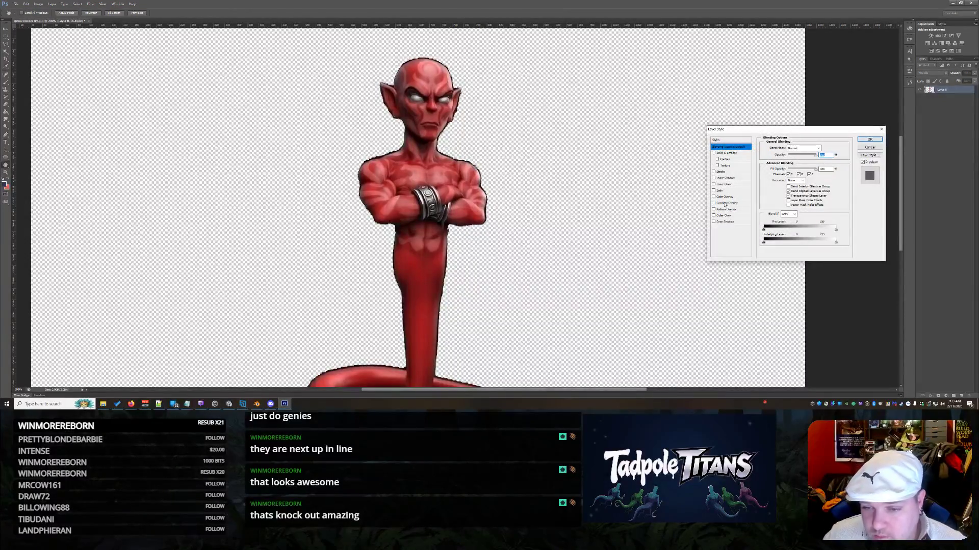
click(724, 197)
click(823, 149)
click(810, 233)
click(876, 241)
click(799, 149)
click(799, 149)
scroll(803, 149, down, 7)
scroll(803, 149, down, 4)
scroll(804, 149, down, 3)
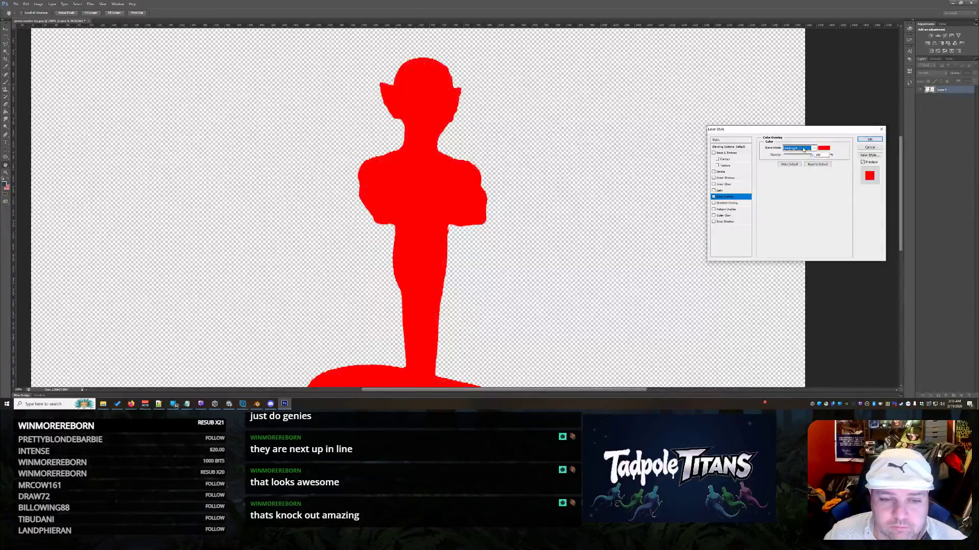
scroll(804, 149, down, 5)
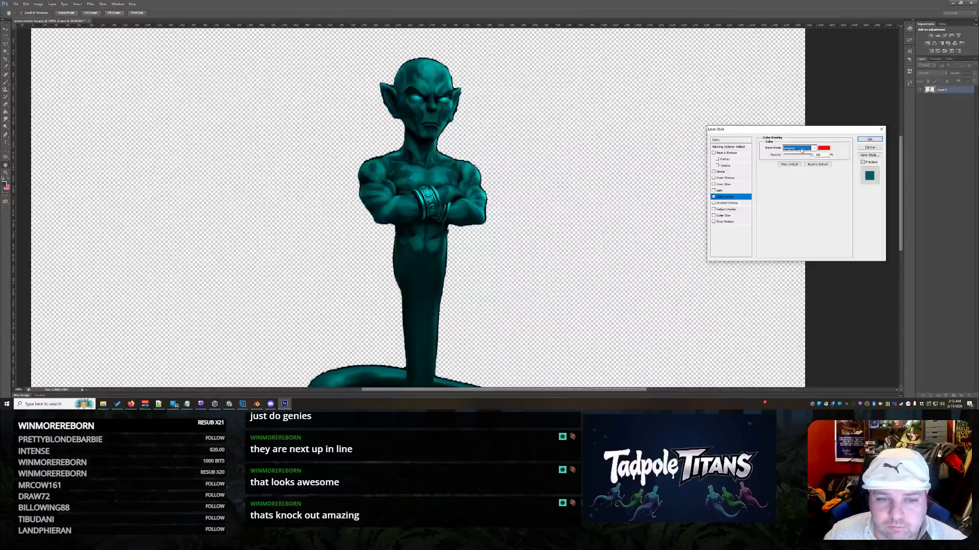
scroll(801, 150, down, 1)
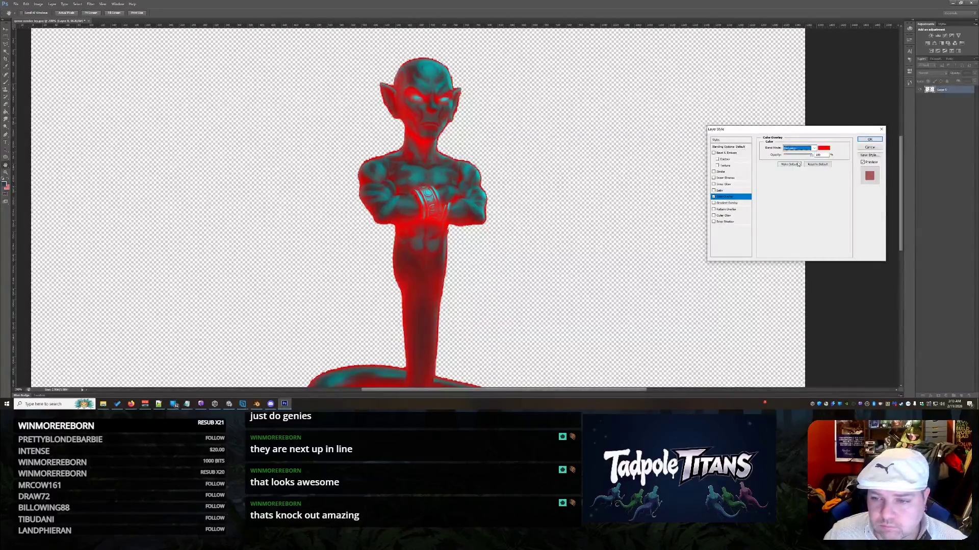
drag(730, 130, 603, 123)
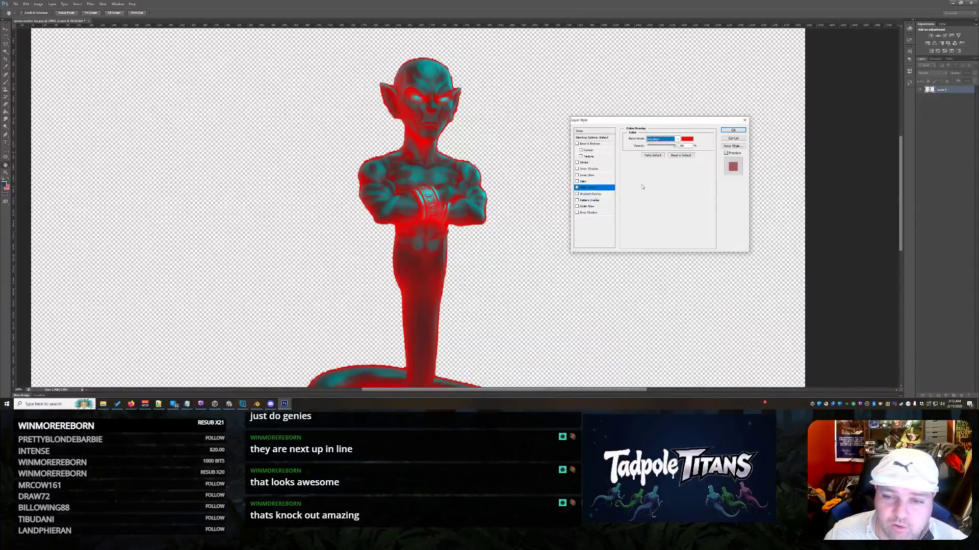
scroll(672, 138, down, 3)
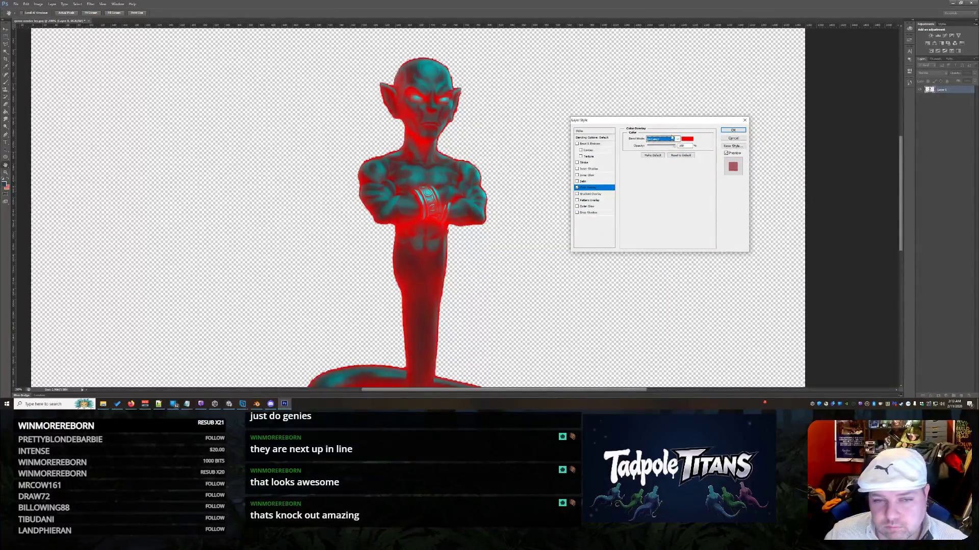
scroll(672, 139, down, 2)
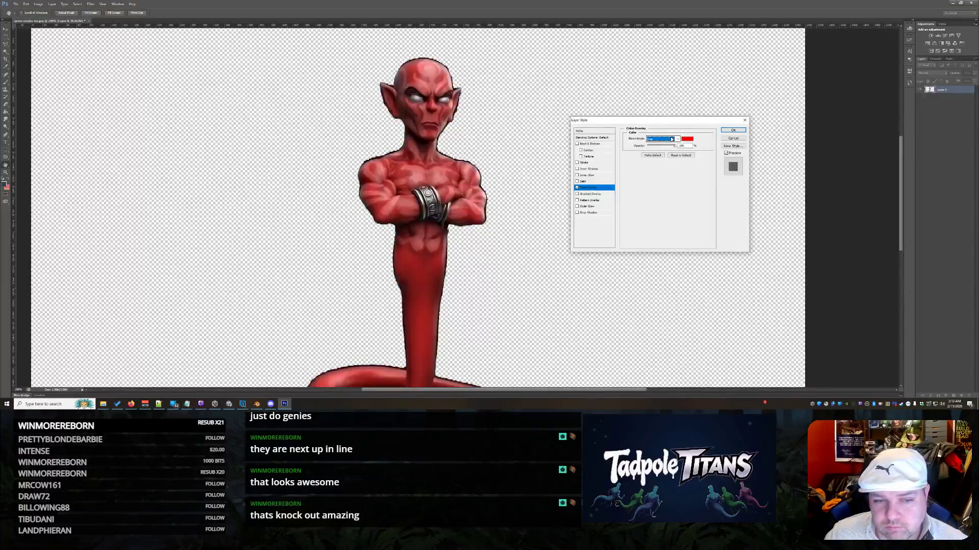
scroll(671, 138, down, 1)
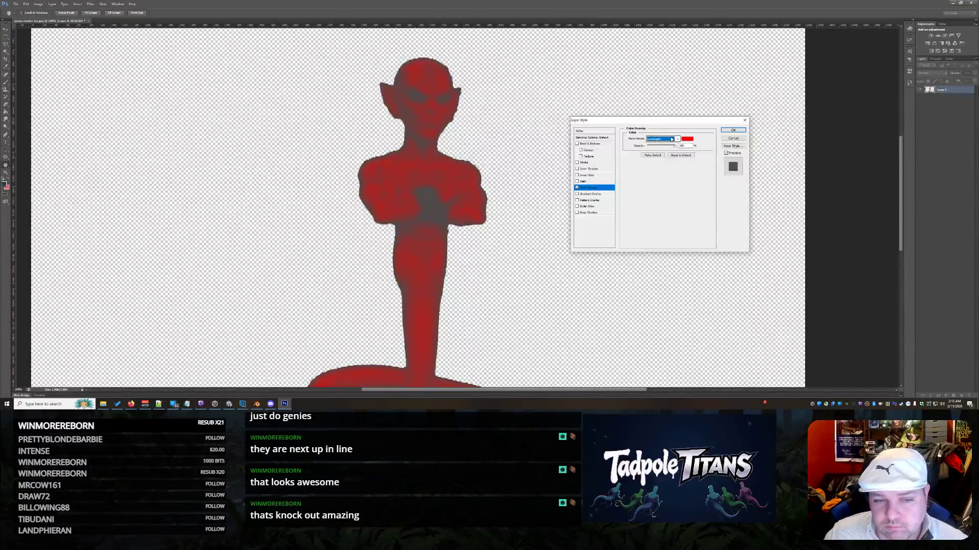
scroll(665, 143, up, 1)
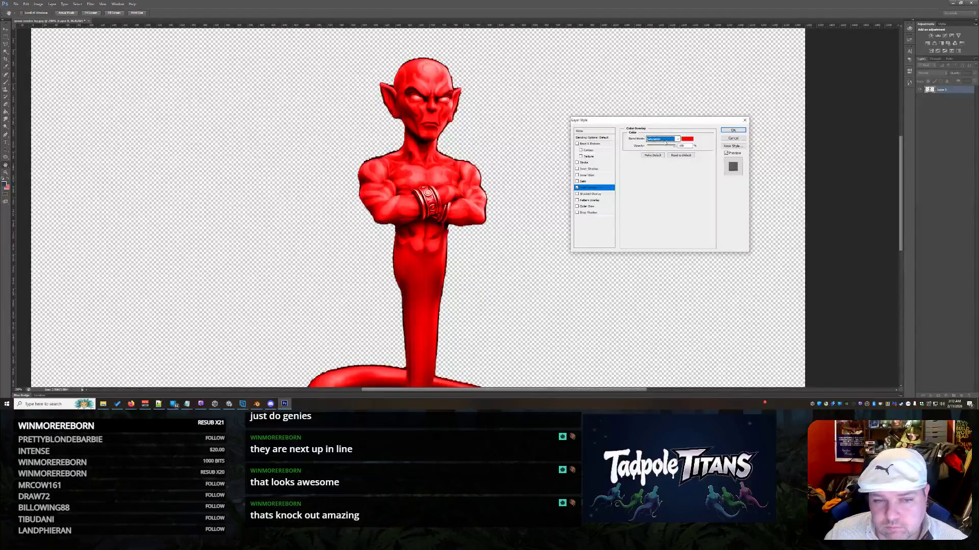
scroll(665, 142, up, 1)
scroll(672, 141, down, 1)
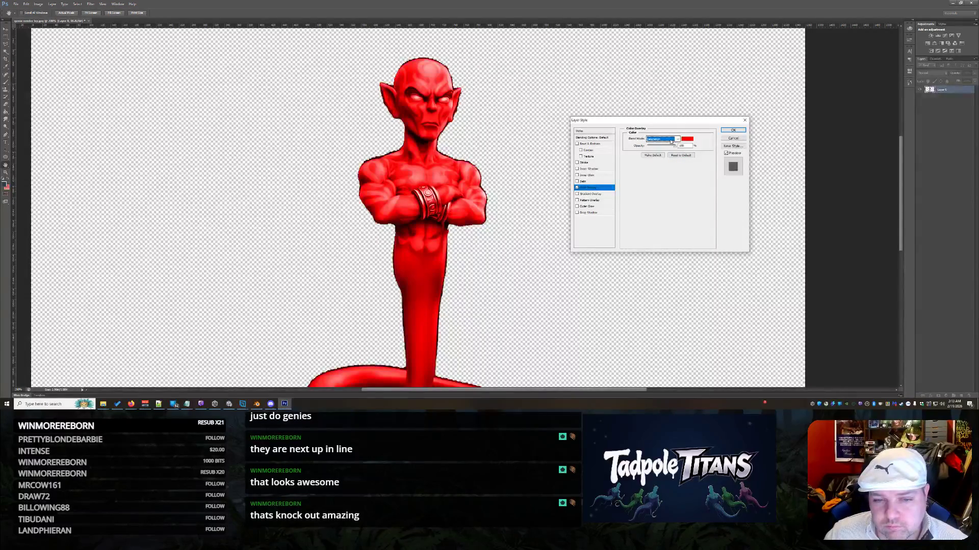
key(Tab)
text(0)
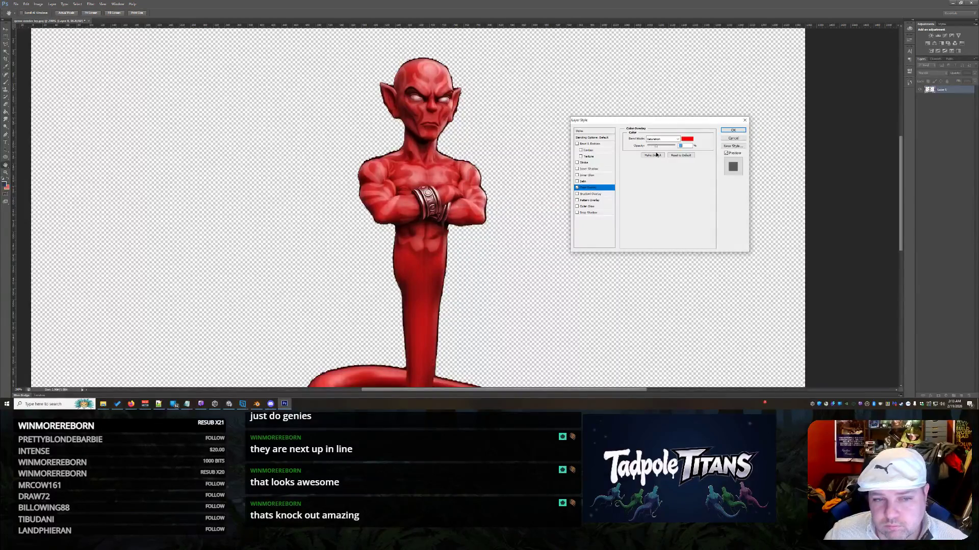
click(724, 139)
scroll(544, 146, down, 2)
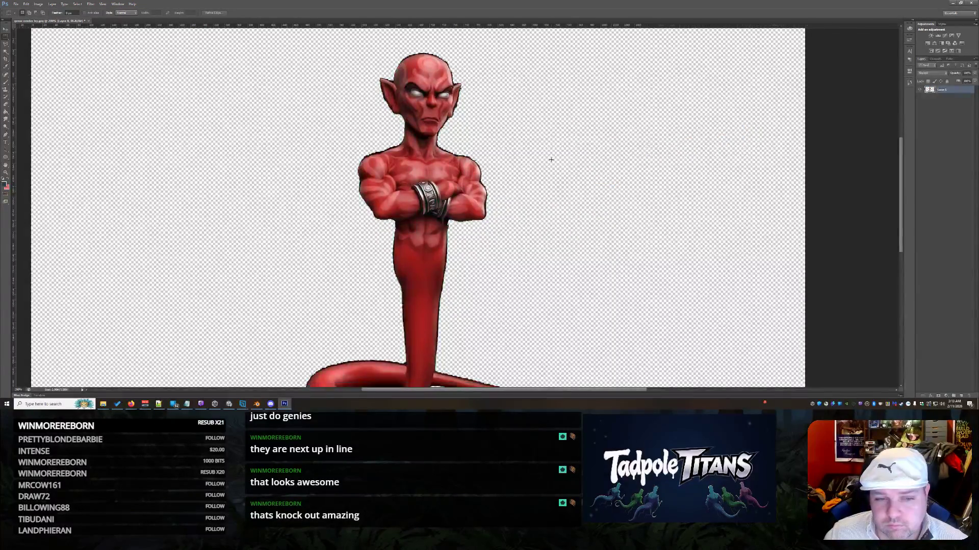
Add an Inner Glow to the genie layer and set its colour to pure red.
double_click(948, 91)
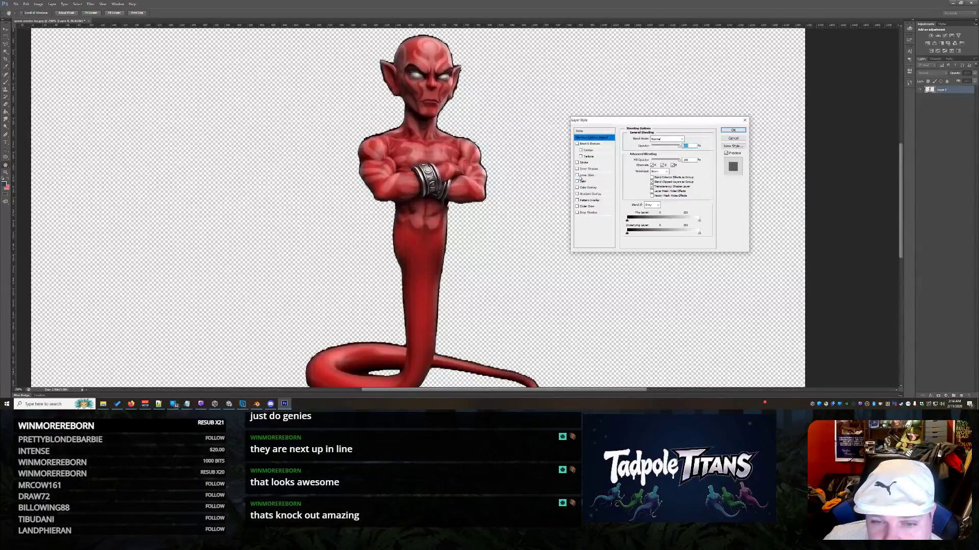
click(581, 176)
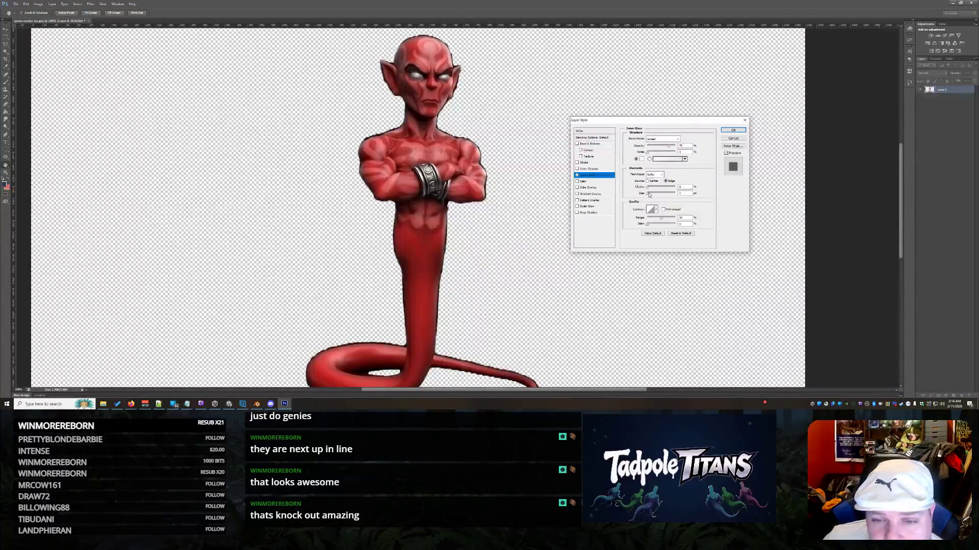
drag(650, 195, 650, 195)
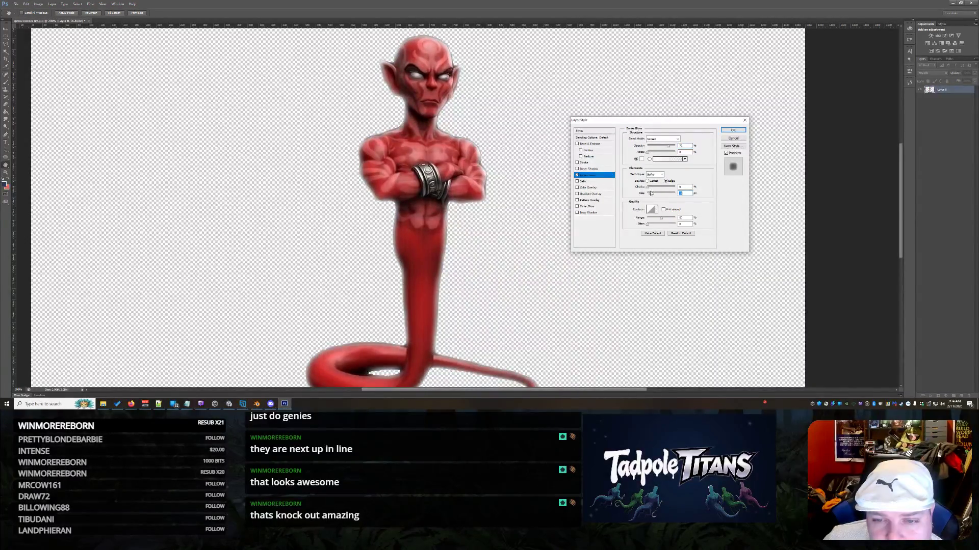
click(641, 159)
click(810, 244)
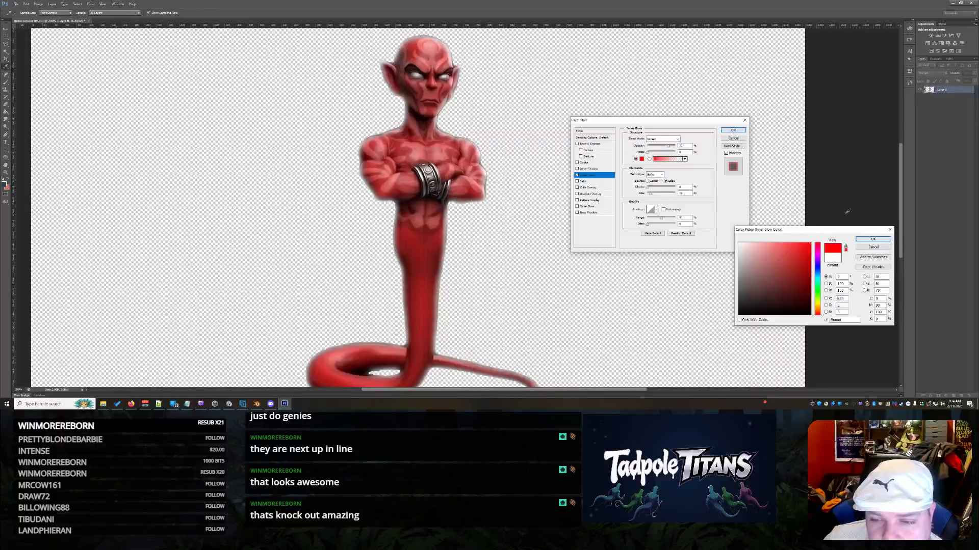
click(870, 239)
Set the inner glow to Normal blend mode with size about 5, and apply it.
click(663, 139)
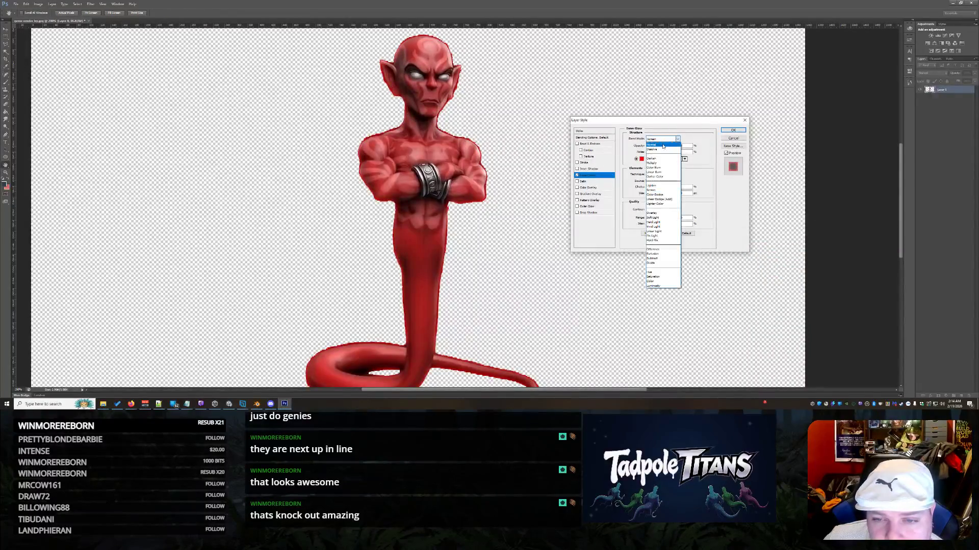
click(664, 145)
click(650, 197)
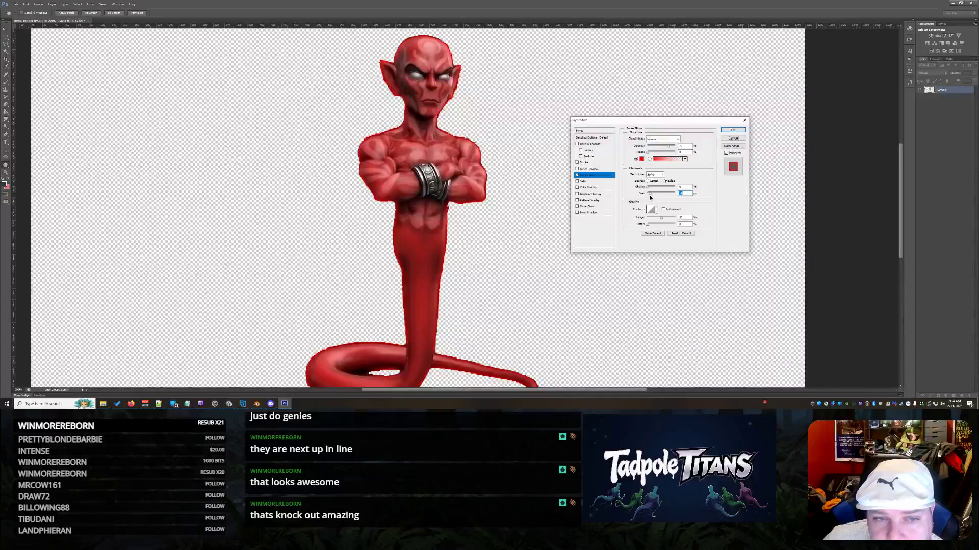
text(5)
drag(649, 195, 651, 195)
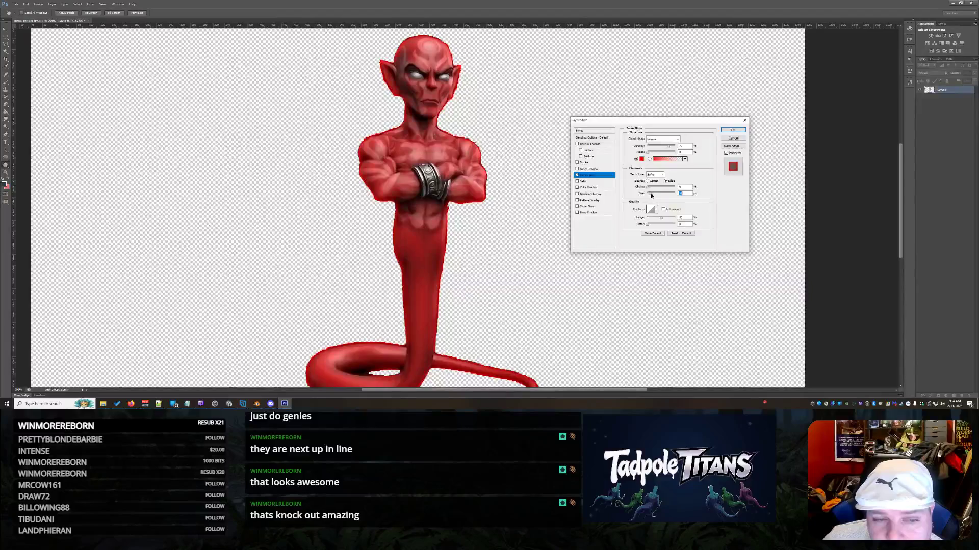
click(732, 130)
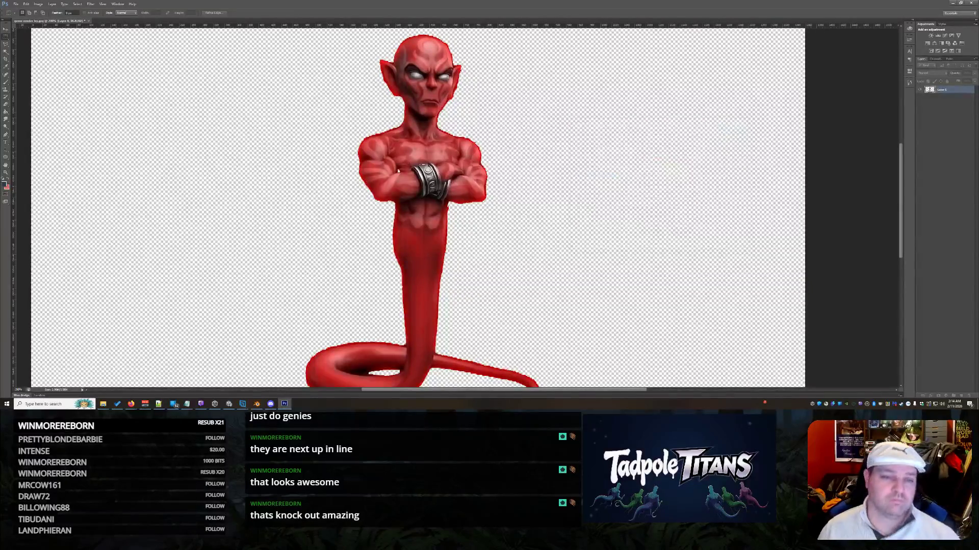
click(6, 172)
View the image at 100%, save a JPEG copy named 'geniete', and close it.
right_click(134, 171)
click(143, 180)
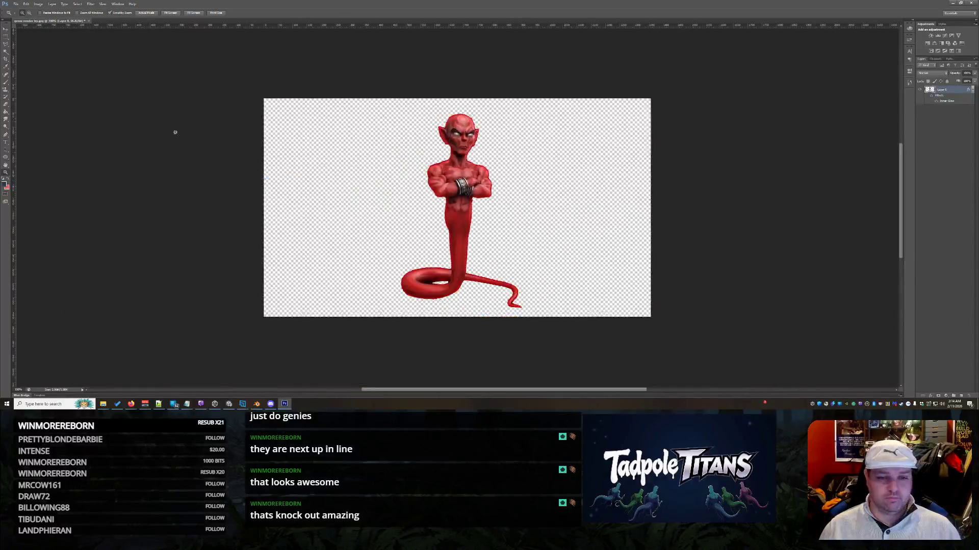
click(16, 3)
click(38, 71)
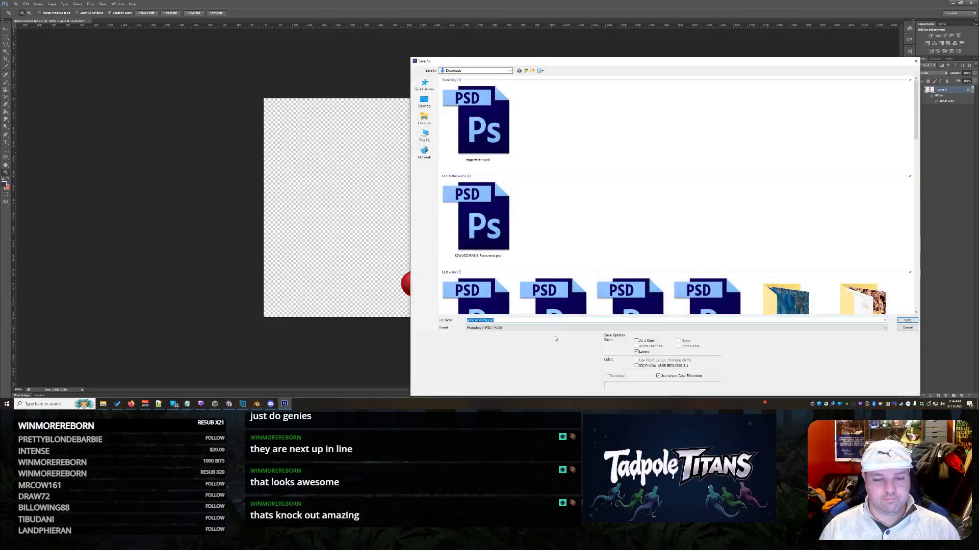
click(483, 327)
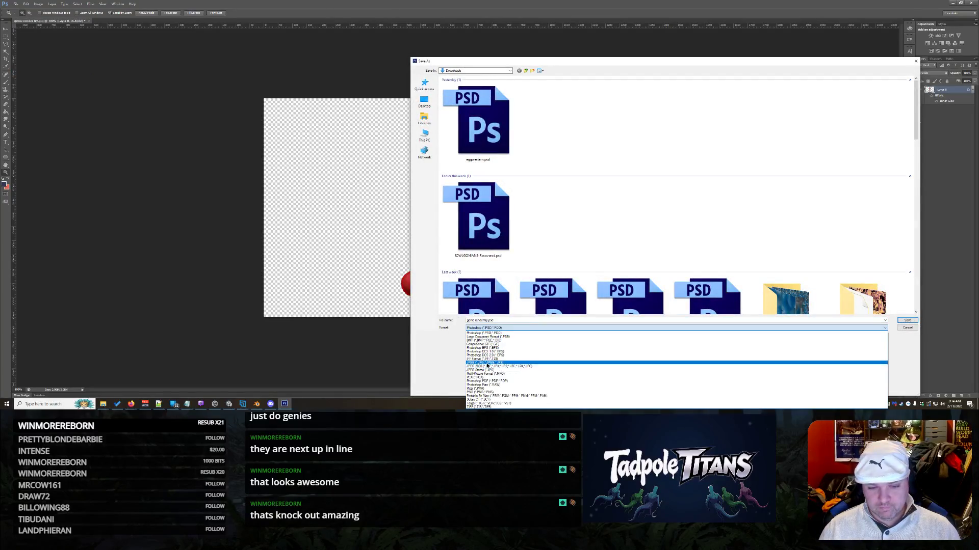
click(485, 363)
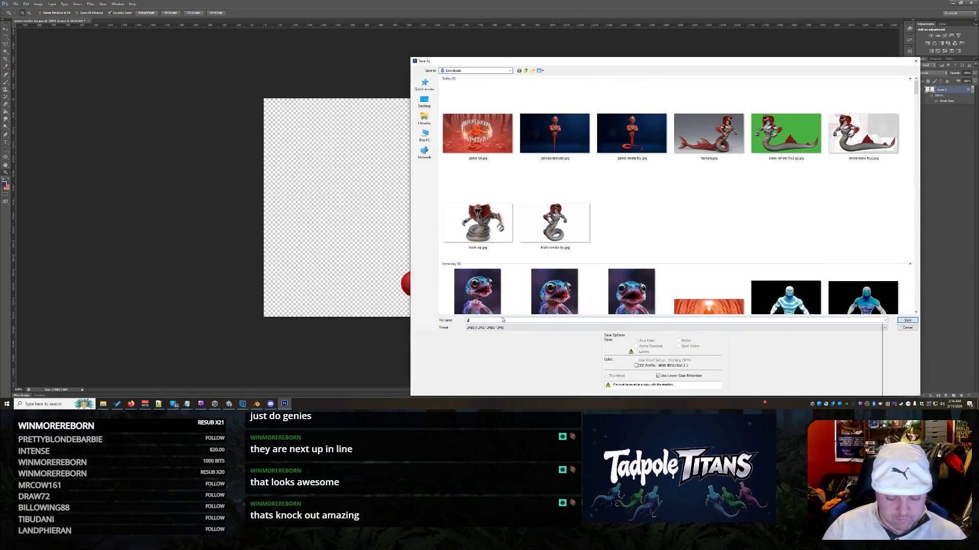
text(genietedu)
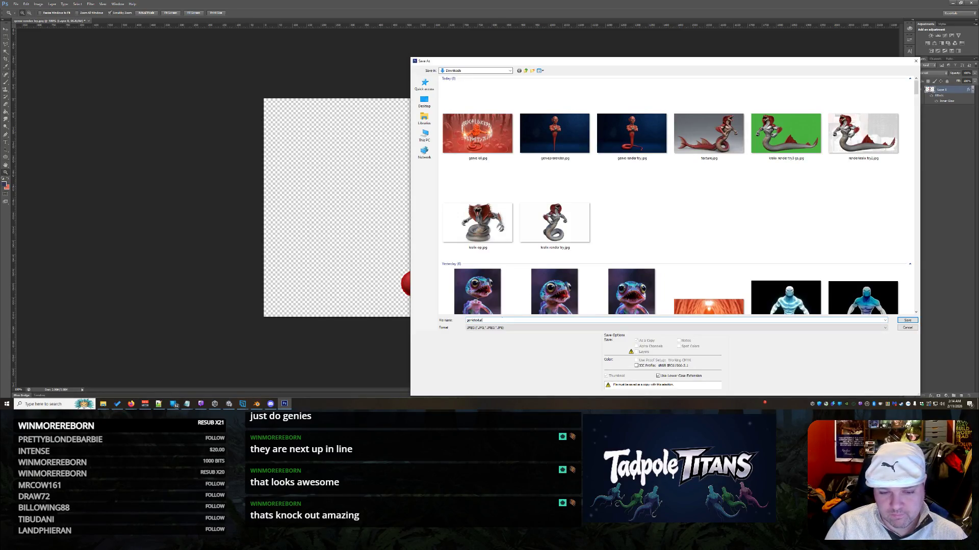
key(Return)
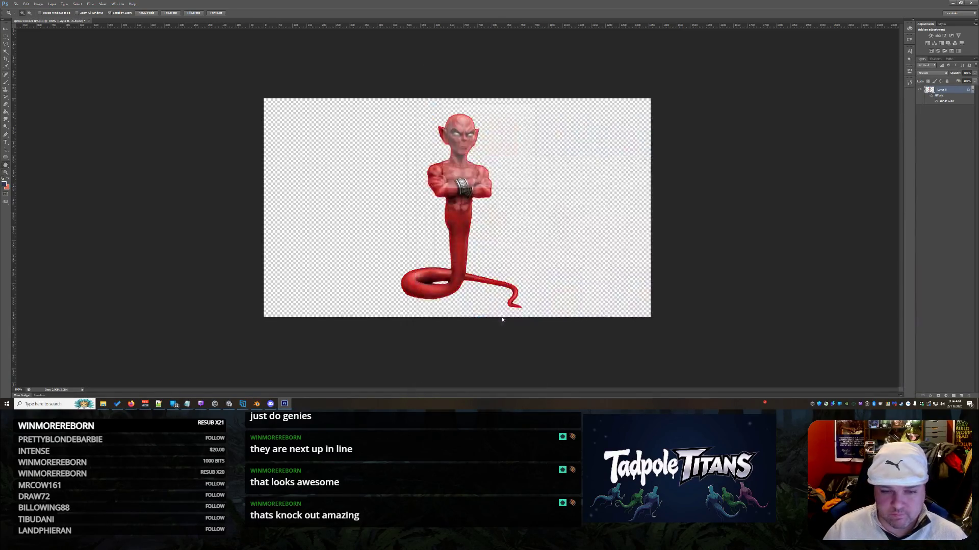
click(524, 117)
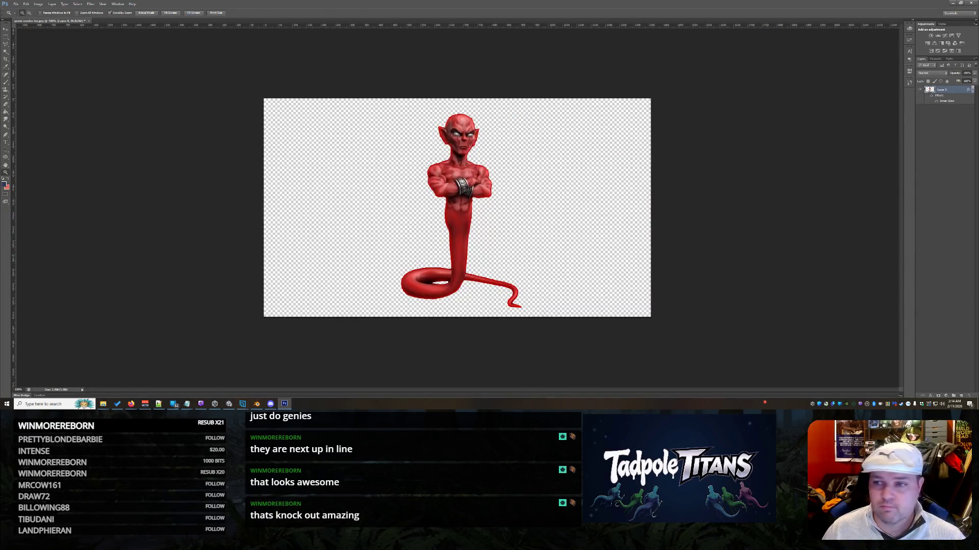
key(ctrl+w)
Use the saved genie JPEG as Tripo's texture style image and generate the 4K texture.
click(518, 148)
click(72, 162)
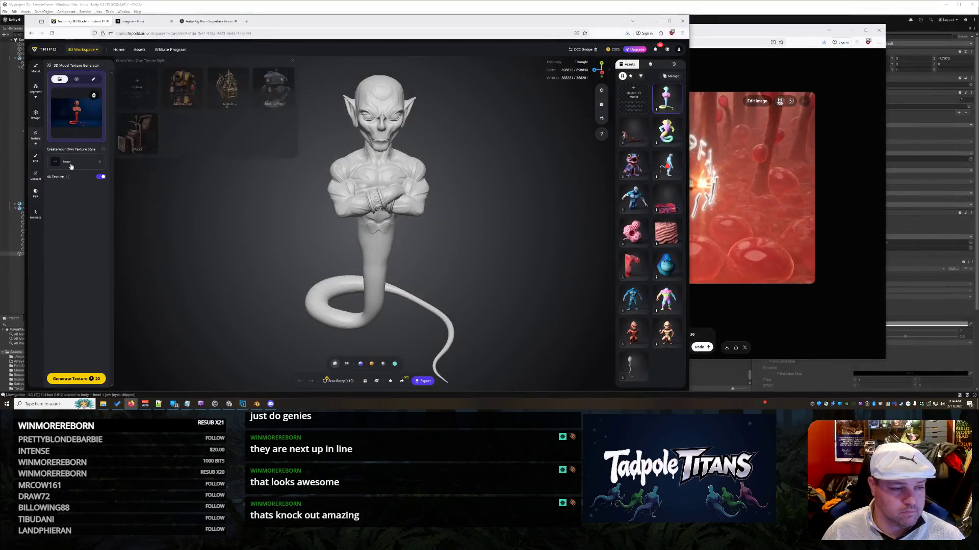
click(136, 88)
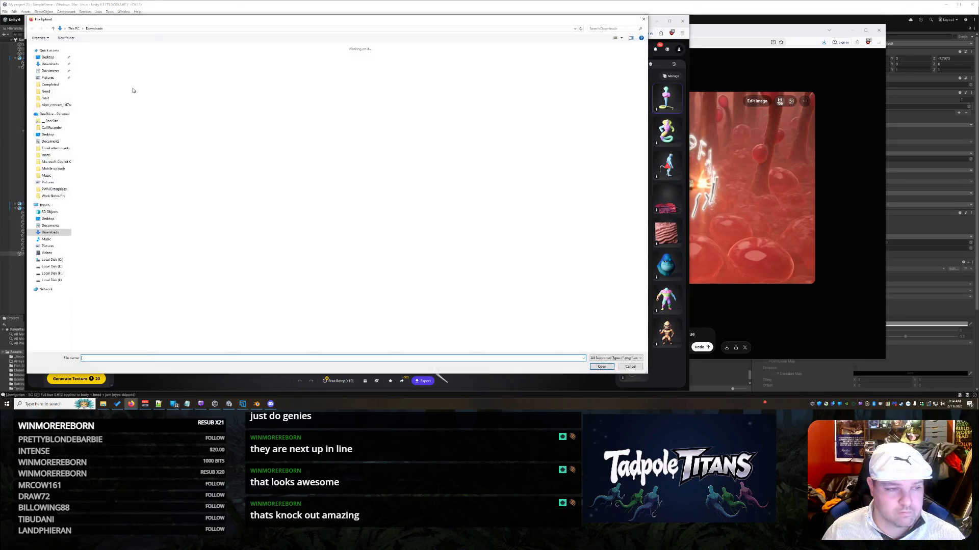
double_click(134, 90)
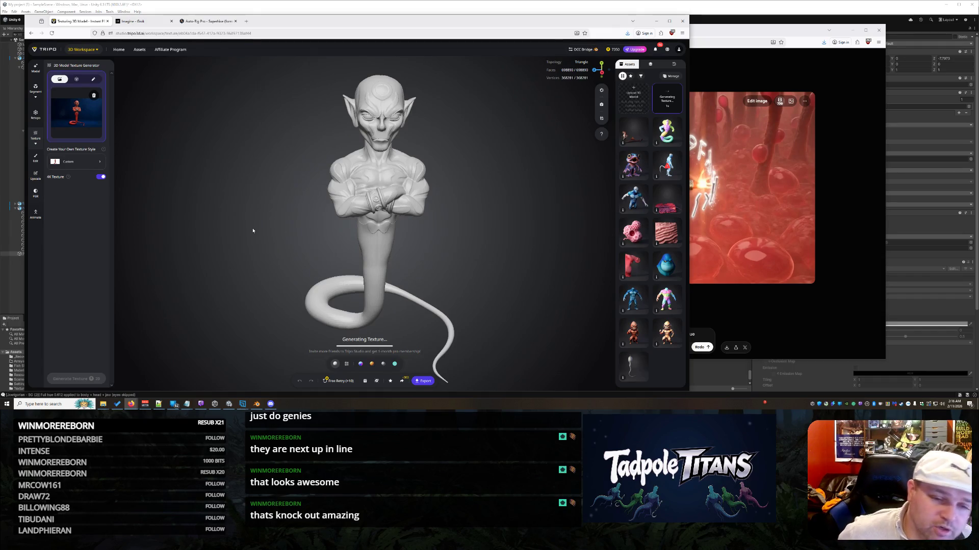
scroll(345, 133, up, 5)
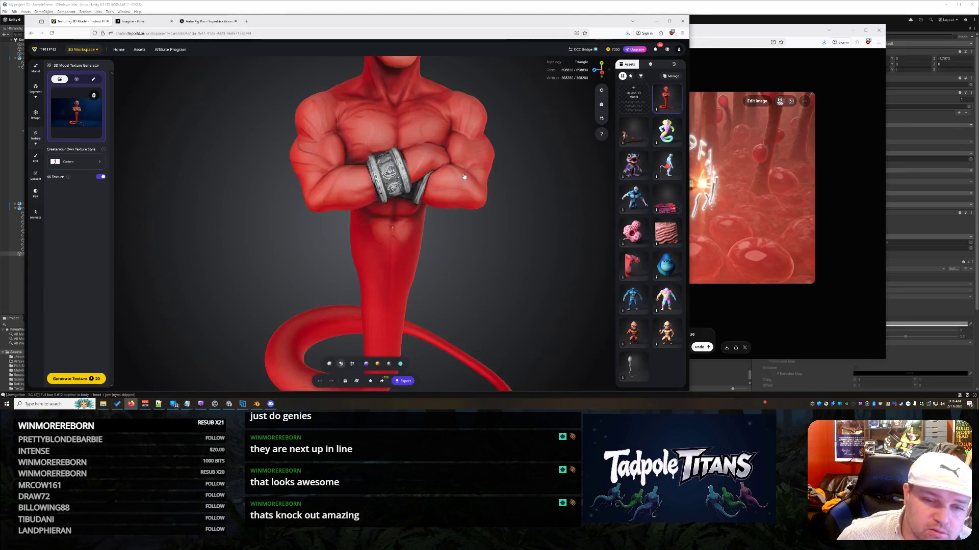
Orbit around the red-textured genie to inspect its silver wrist cuffs, then snap back to front view.
mouse_move(459, 198)
mouse_down()
mouse_move(157, 201)
mouse_move(118, 211)
mouse_up()
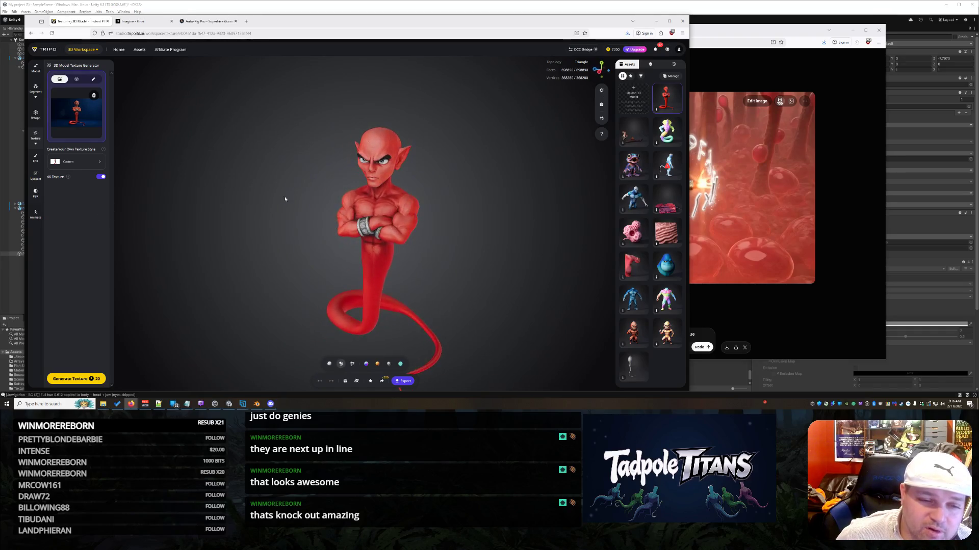
scroll(307, 216, up, 3)
mouse_move(287, 218)
mouse_down()
mouse_move(337, 227)
mouse_move(274, 235)
mouse_up()
click(309, 256)
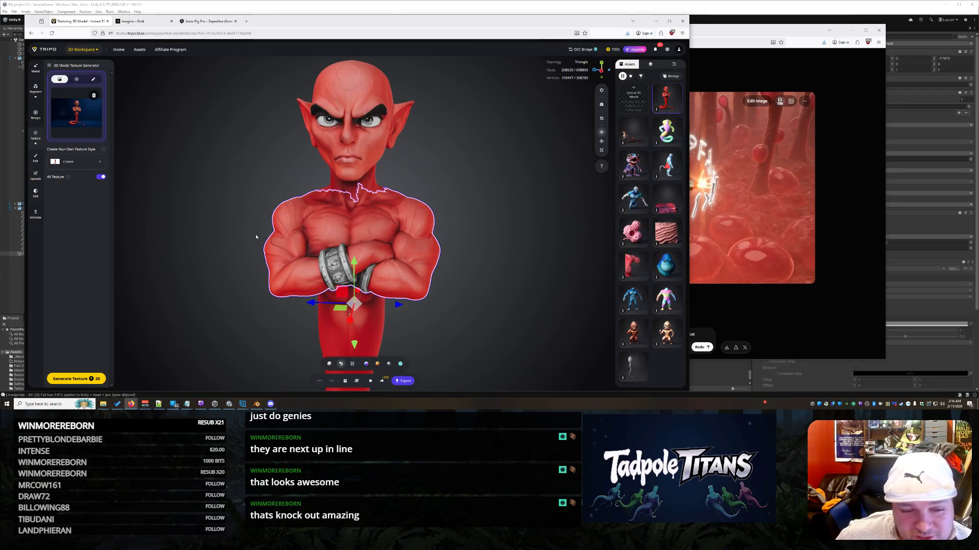
mouse_move(604, 75)
mouse_down()
mouse_move(560, 78)
mouse_move(563, 61)
mouse_up()
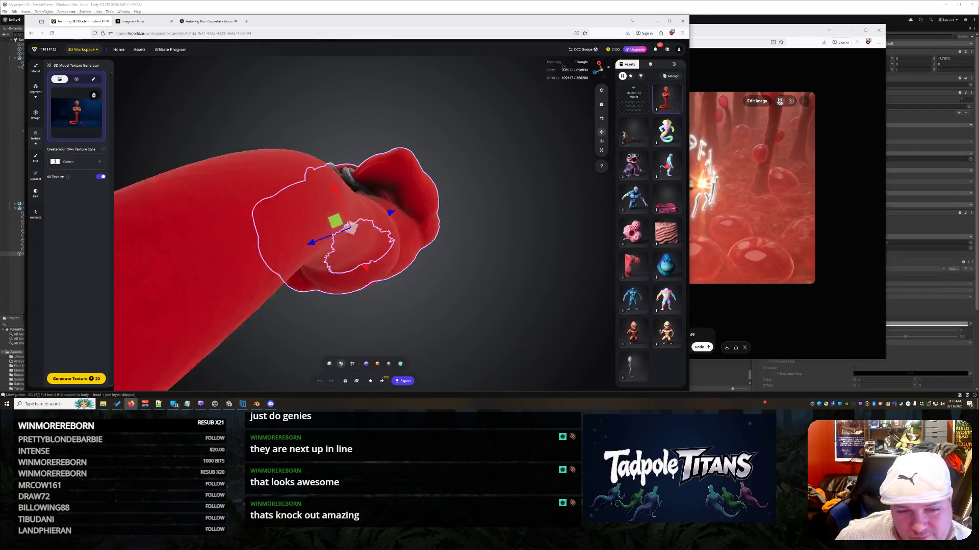
drag(599, 79, 597, 77)
click(594, 77)
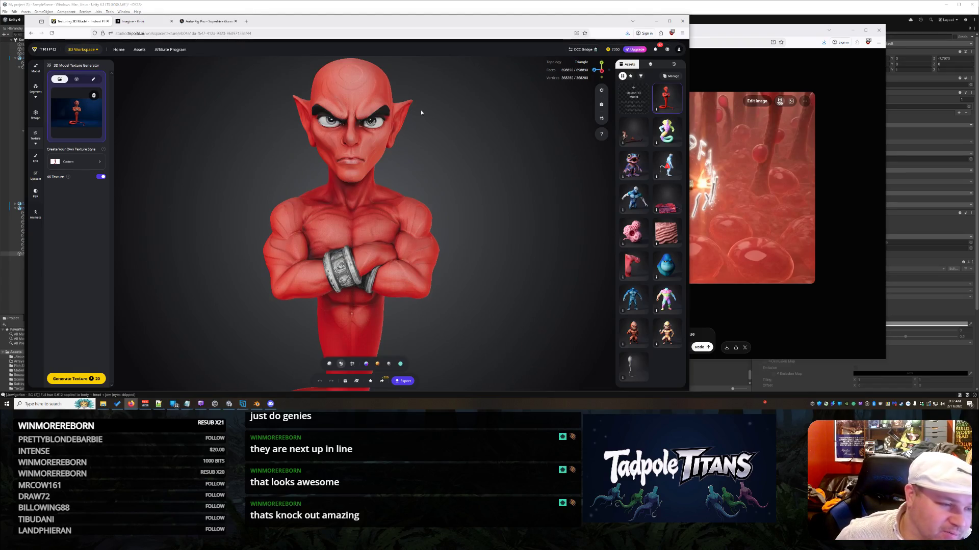
scroll(248, 202, down, 2)
scroll(255, 209, down, 2)
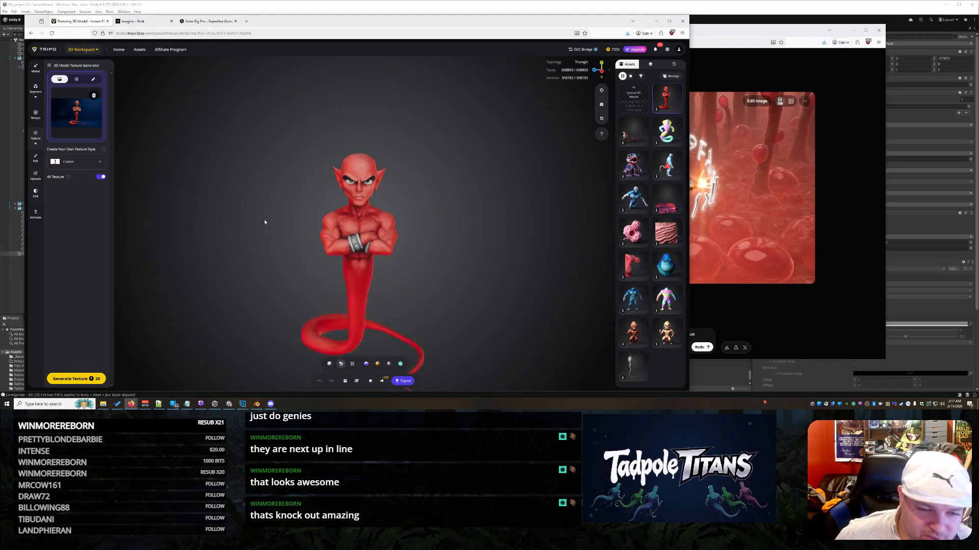
scroll(281, 219, up, 2)
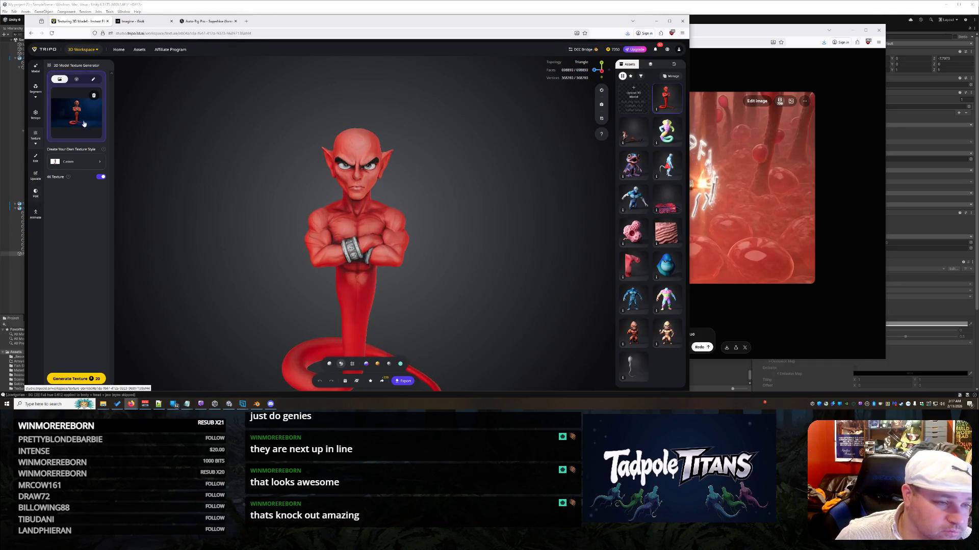
click(33, 217)
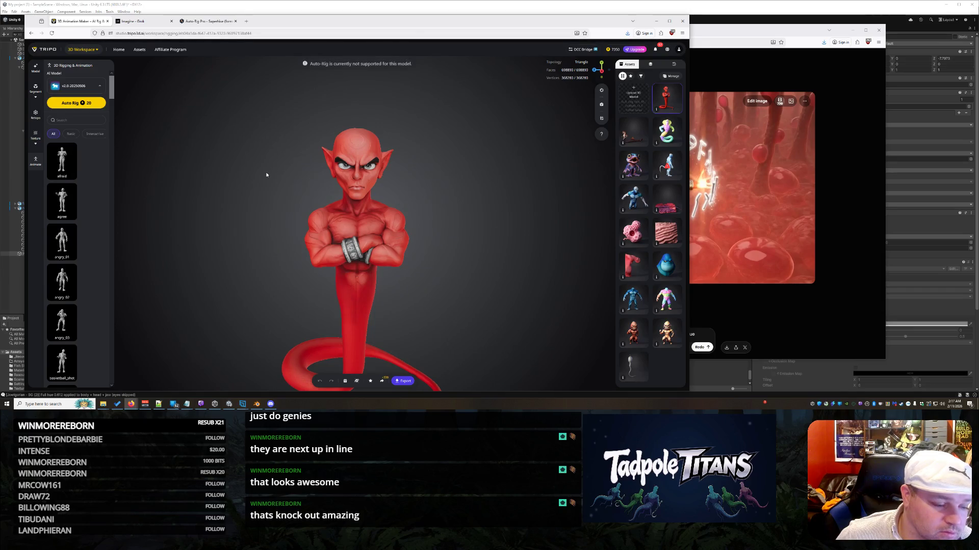
Export the textured genie model in GLB format.
scroll(459, 263, down, 2)
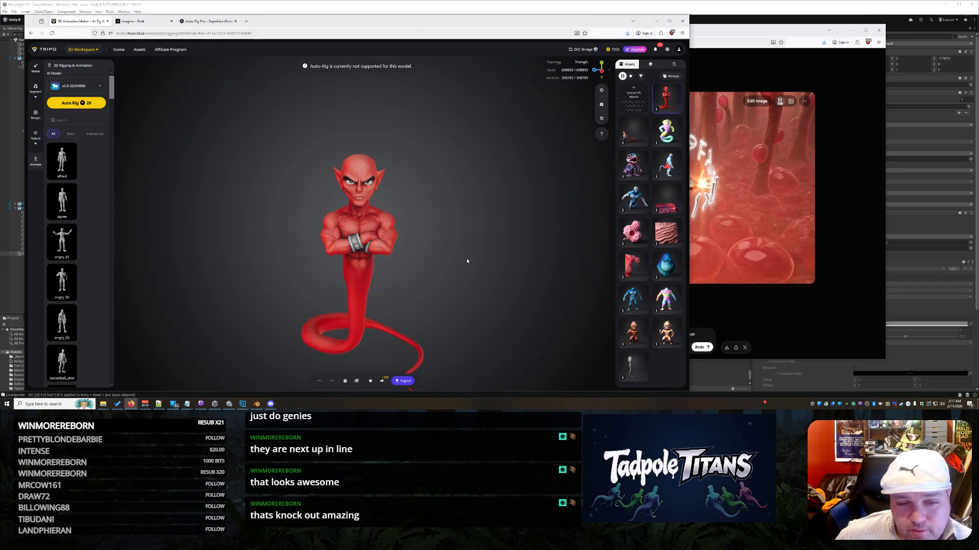
click(403, 381)
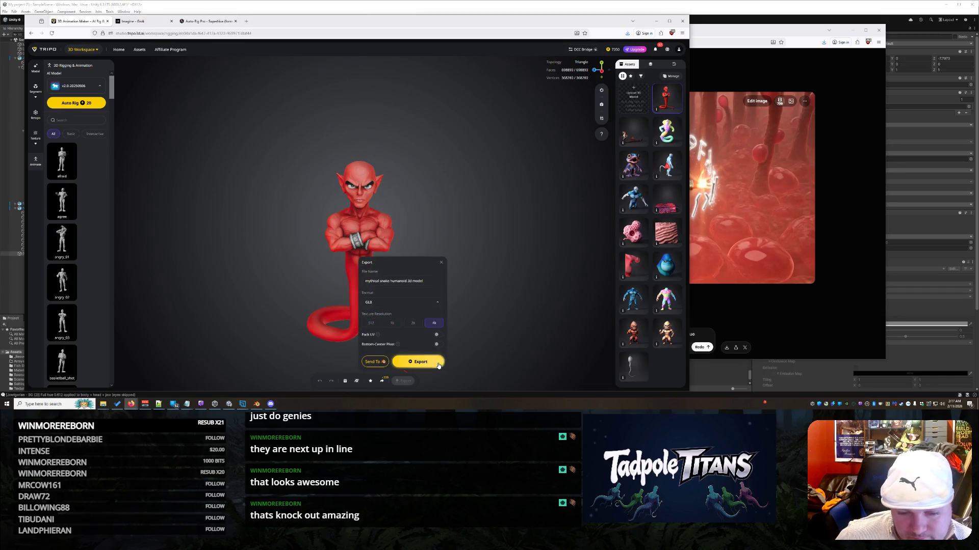
click(436, 363)
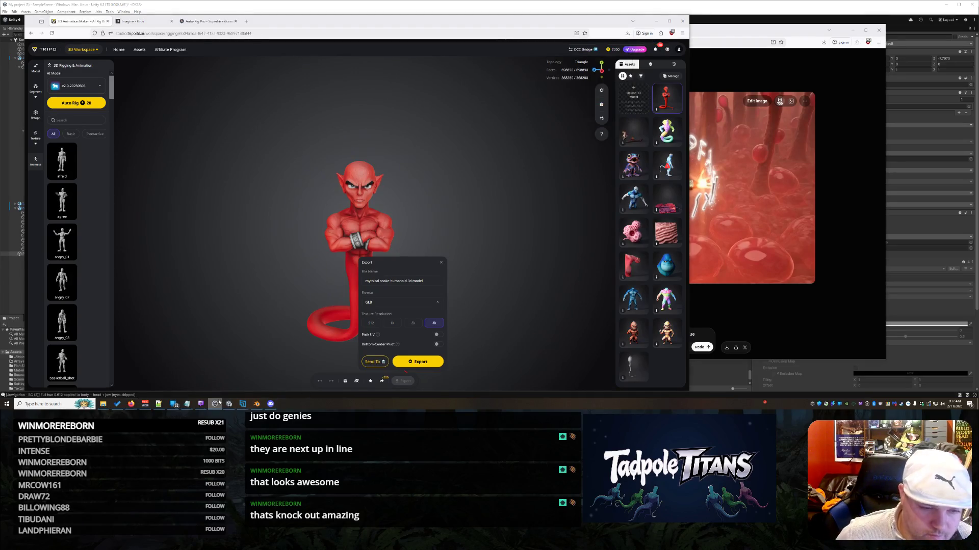
click(242, 405)
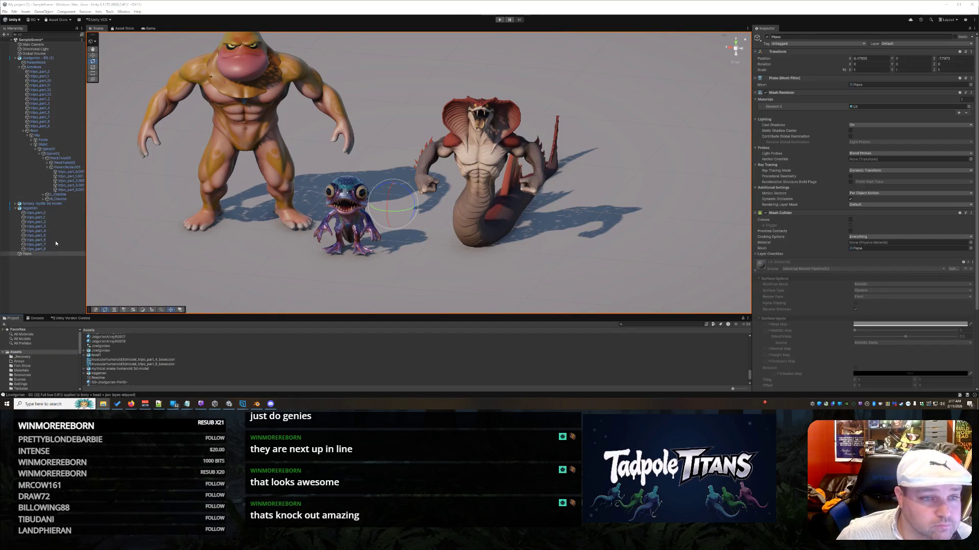
Collapse the nagaman and Jowlgorian - BG (2) entries in the Hierarchy.
click(15, 208)
click(17, 59)
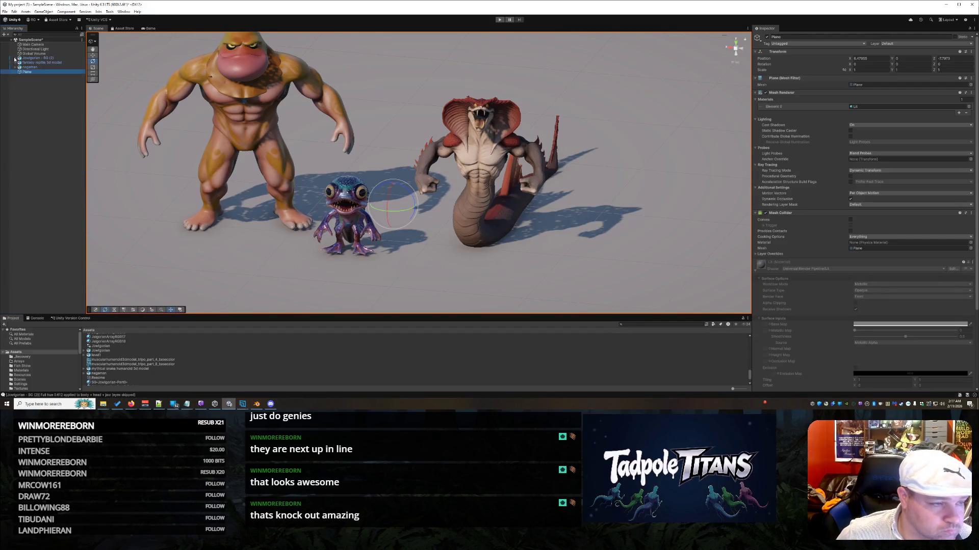
Drag the mythical snake humanoid 3d model into the scene and rotate it to face the camera.
click(114, 350)
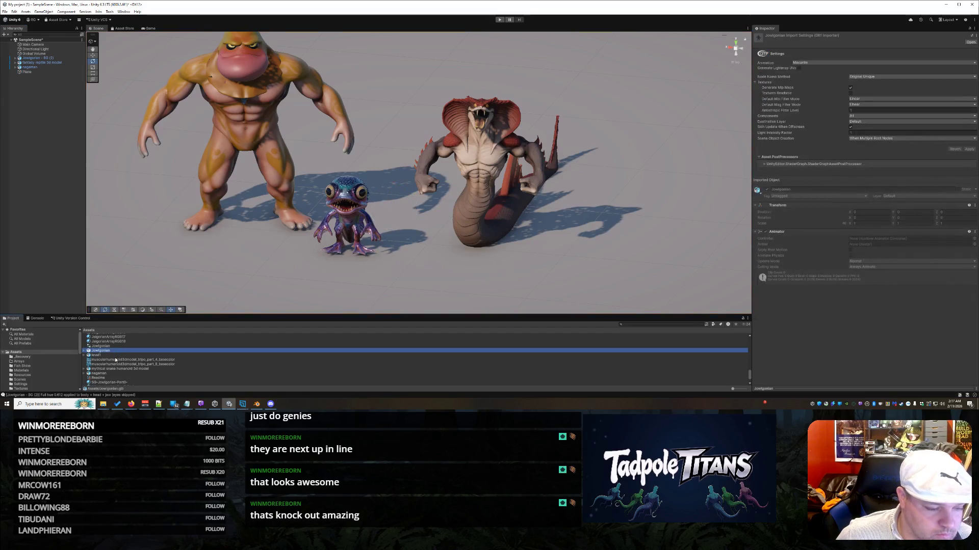
click(105, 369)
mouse_move(413, 327)
mouse_down()
mouse_move(590, 240)
mouse_move(613, 258)
mouse_move(159, 253)
mouse_move(163, 283)
mouse_move(162, 267)
mouse_up()
drag(177, 208, 317, 274)
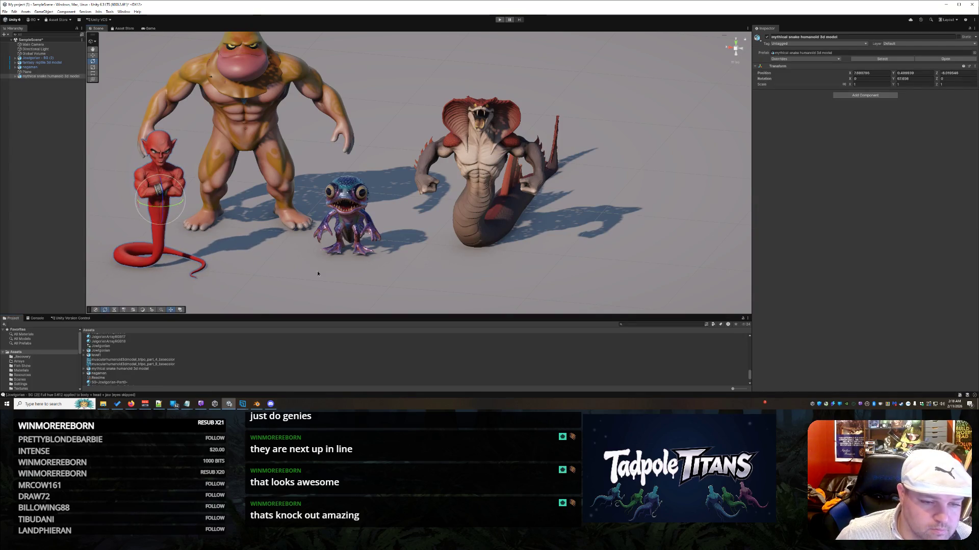
click(426, 280)
drag(477, 266, 732, 63)
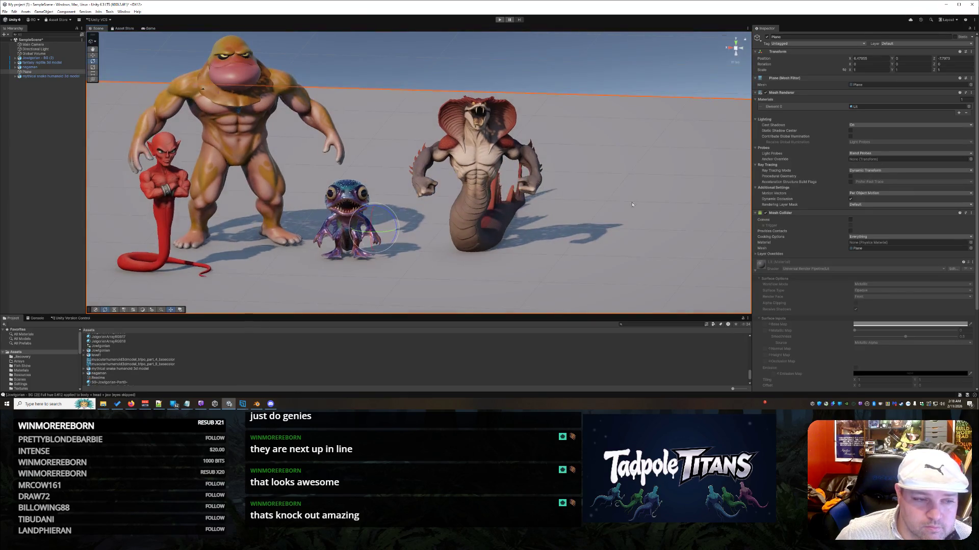
drag(300, 187, 252, 240)
Move the whole genie model to the left end of the creature lineup.
click(179, 208)
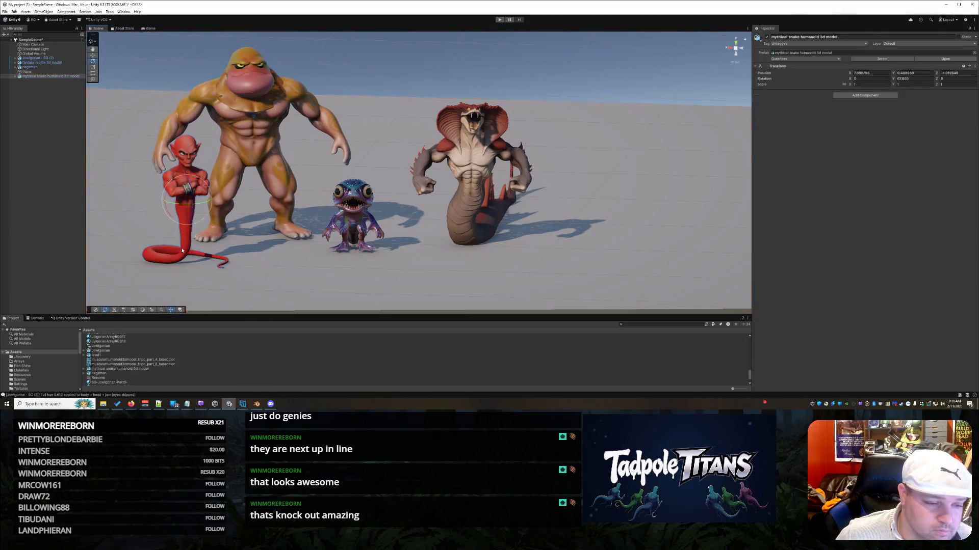
click(184, 236)
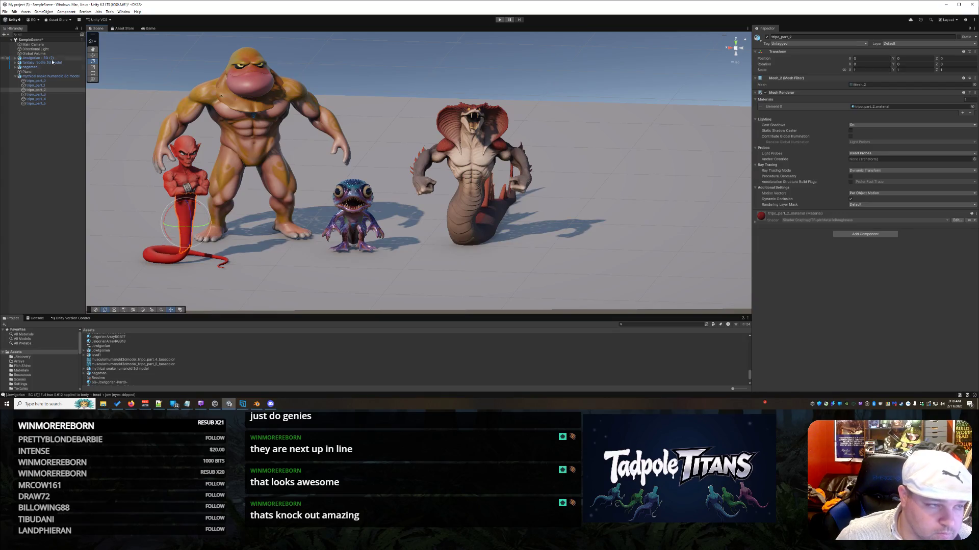
click(94, 55)
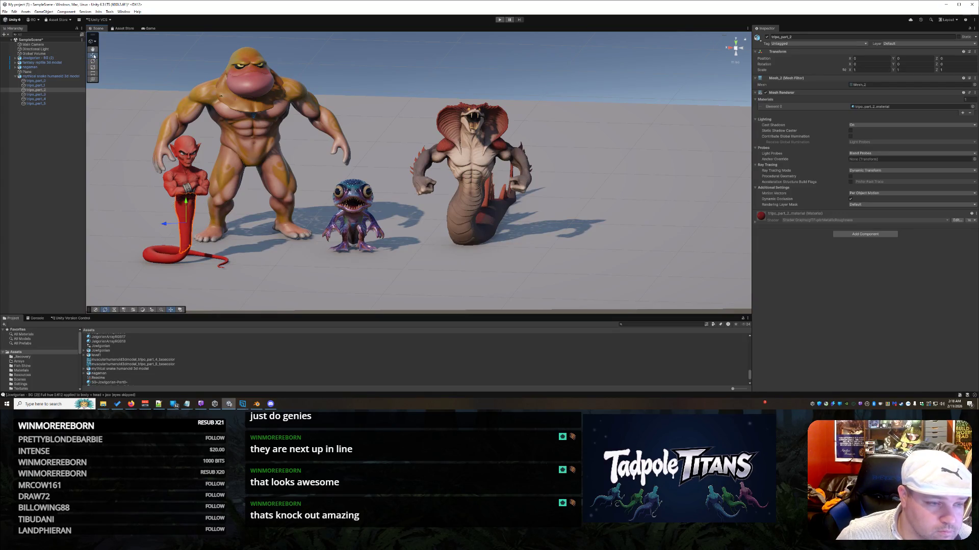
drag(164, 224, 140, 220)
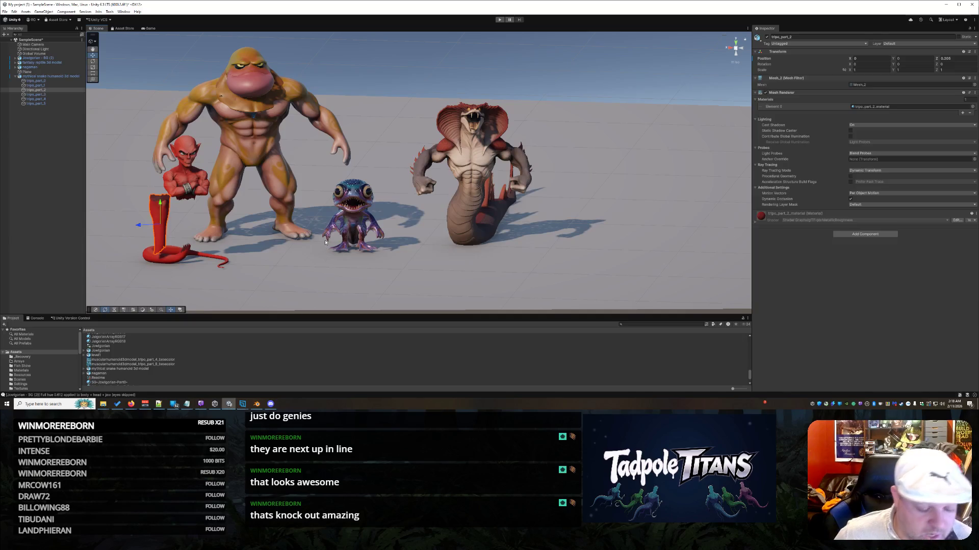
key(ctrl+z)
click(66, 76)
mouse_move(168, 205)
mouse_down()
mouse_move(252, 246)
mouse_move(240, 246)
mouse_move(263, 241)
mouse_up()
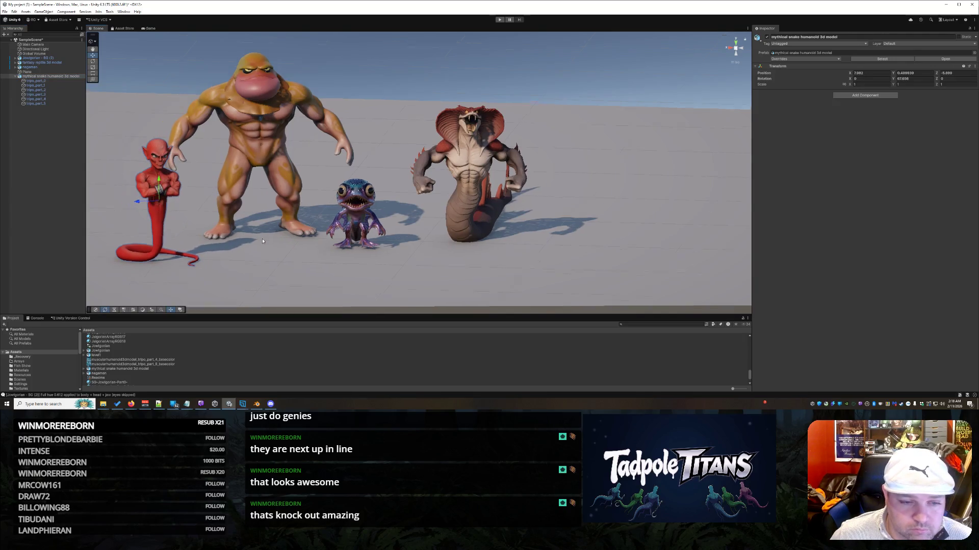
click(301, 257)
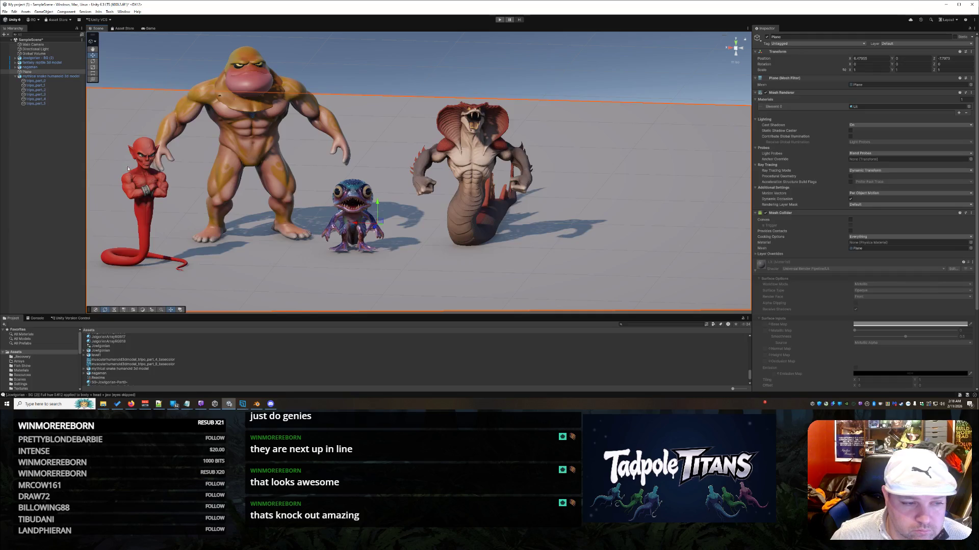
Play the scene and watch the creatures animate beside the red genie in the Scene view.
click(251, 109)
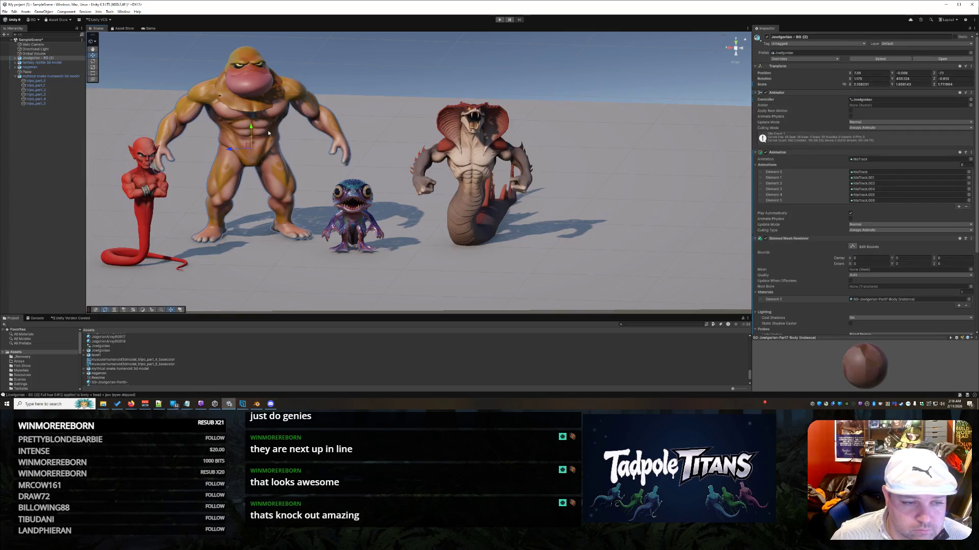
drag(289, 170, 270, 45)
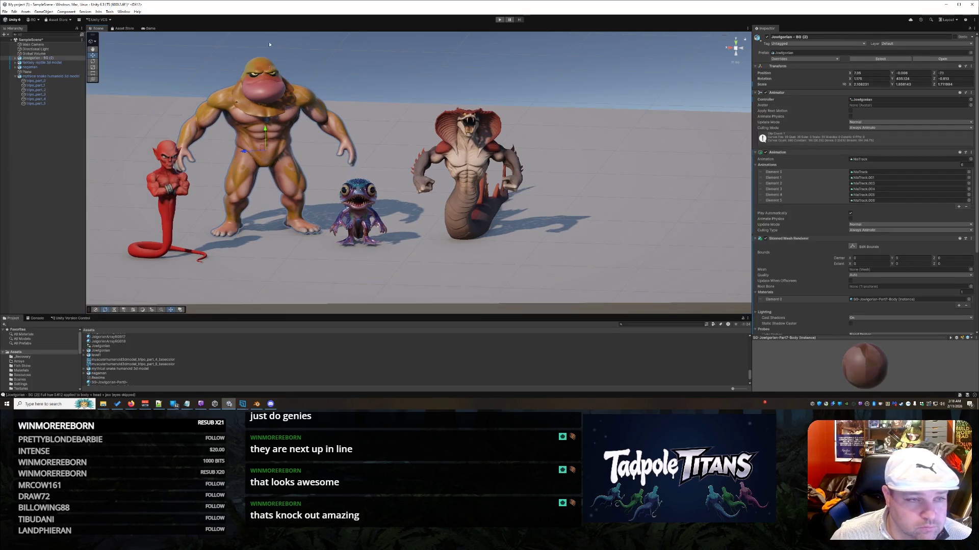
click(498, 21)
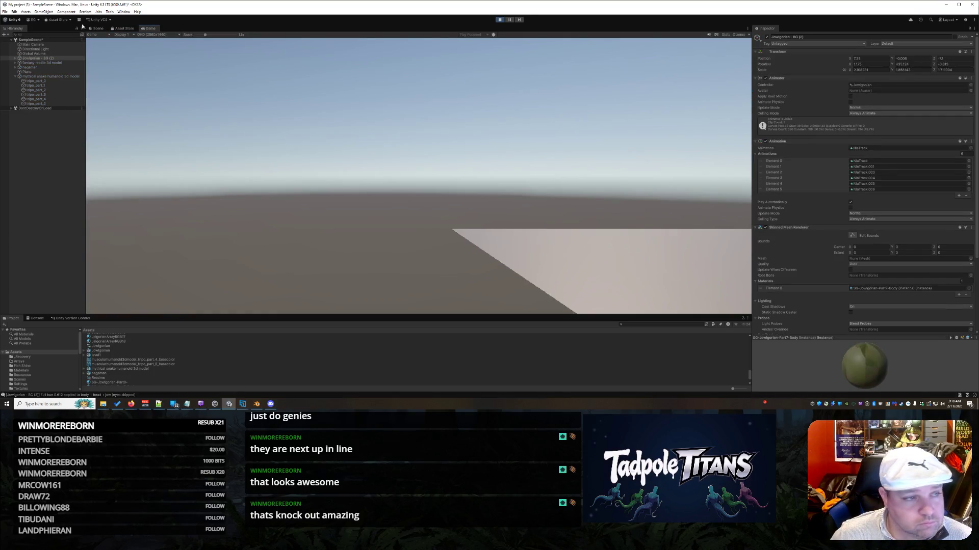
click(96, 28)
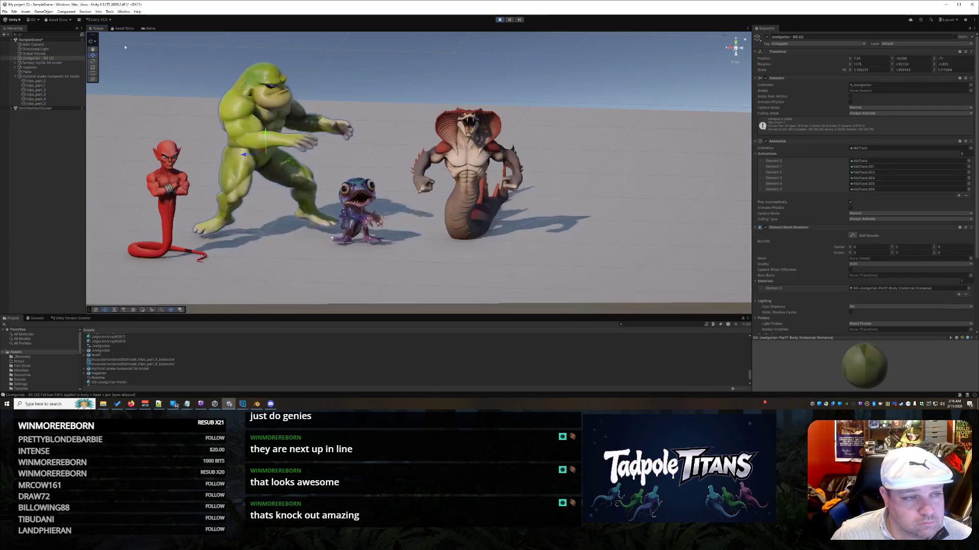
scroll(335, 242, up, 3)
drag(336, 242, 260, 249)
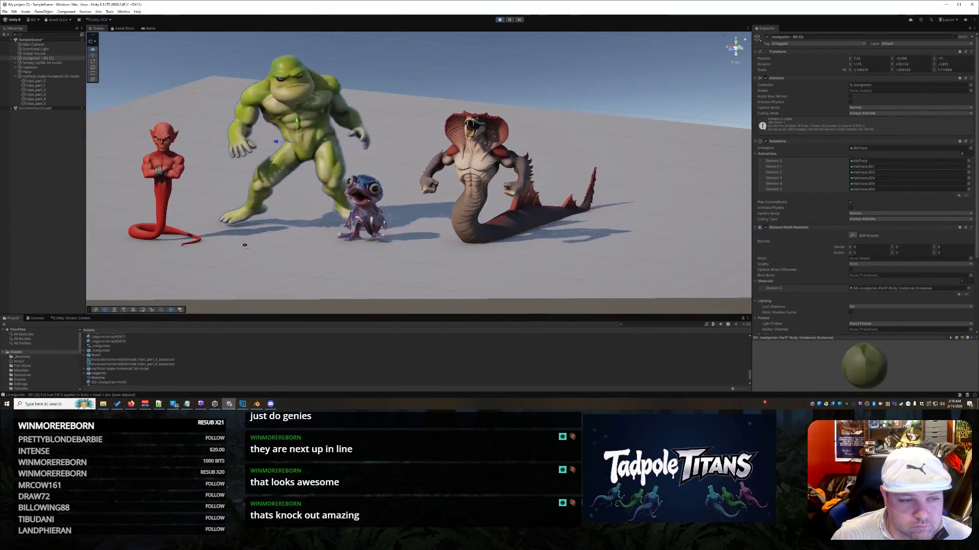
click(275, 248)
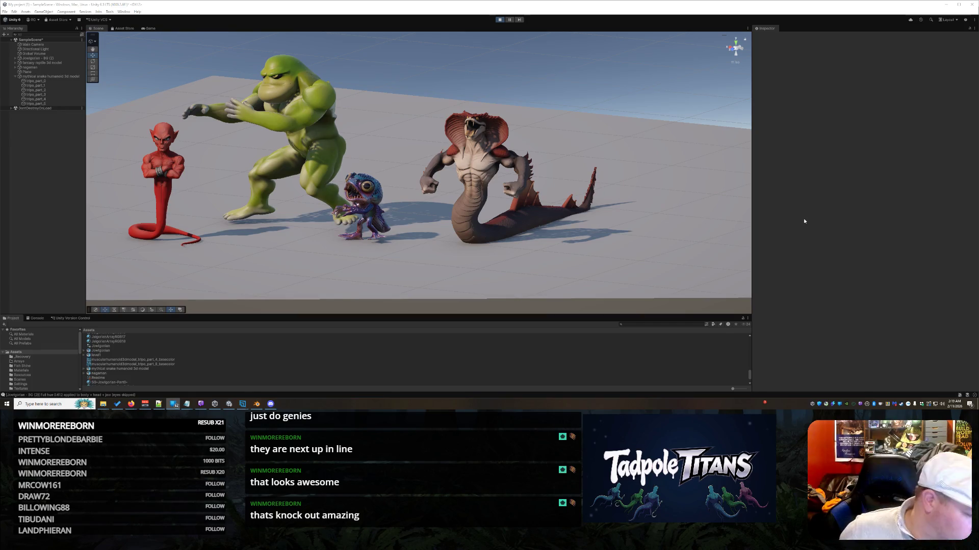
right_click(236, 232)
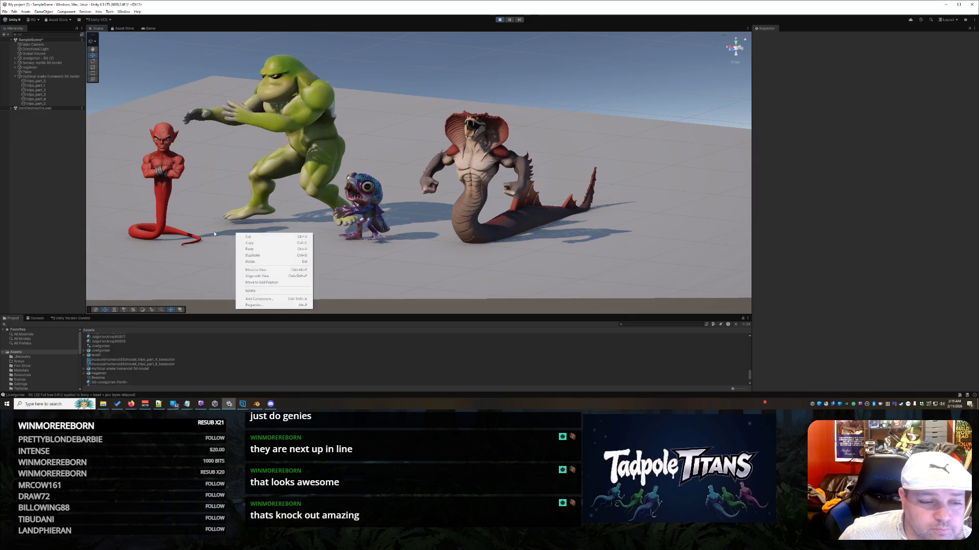
click(262, 245)
mouse_move(262, 245)
mouse_down()
mouse_move(299, 238)
mouse_move(222, 241)
mouse_move(394, 220)
mouse_up()
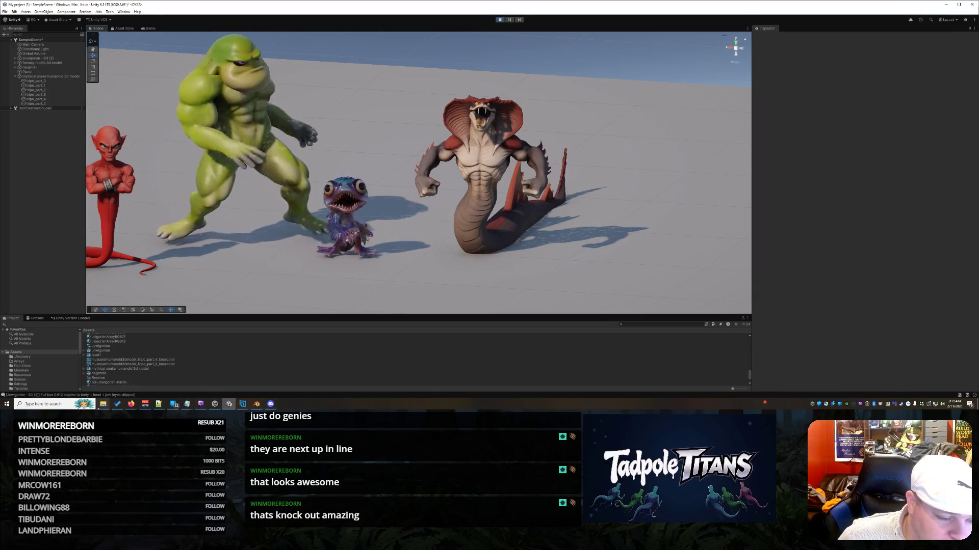
mouse_move(103, 404)
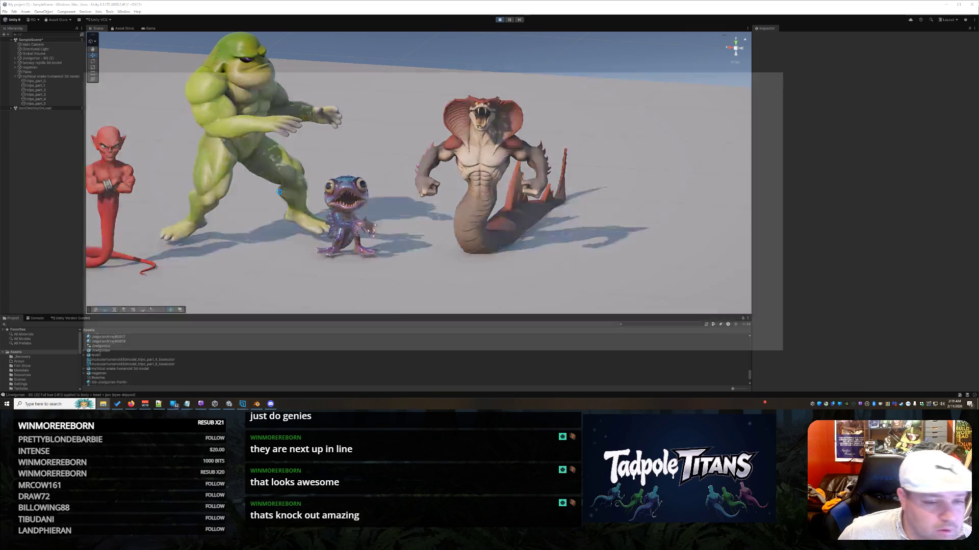
scroll(464, 167, up, 2)
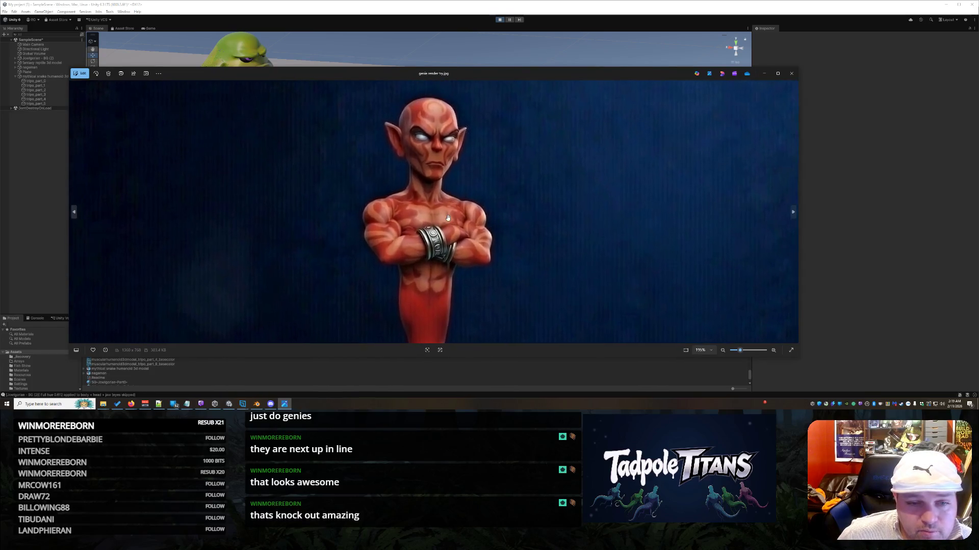
Zoom in on the genie reference render in Photos, then move it aside and return to Unity.
scroll(437, 221, down, 1)
scroll(459, 221, down, 1)
scroll(461, 223, up, 2)
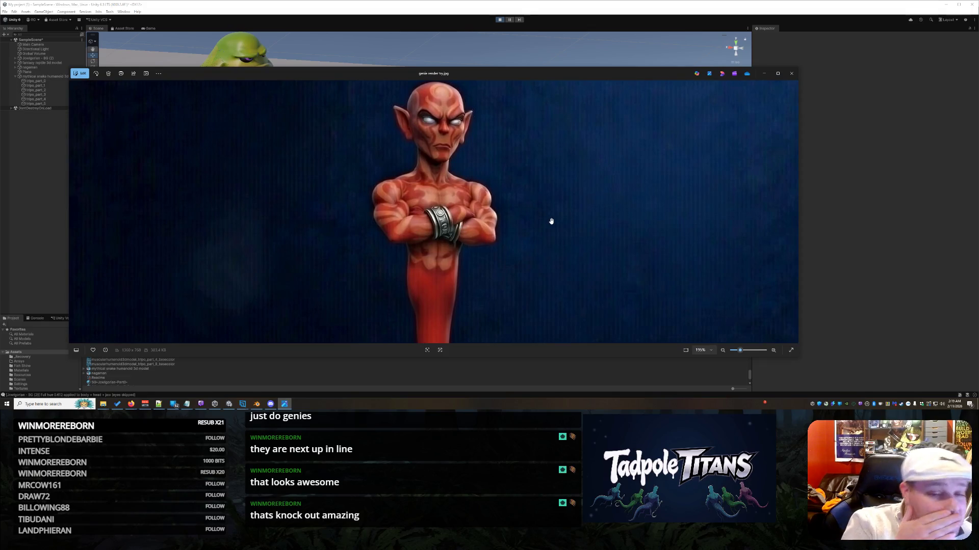
scroll(475, 209, down, 3)
scroll(473, 204, up, 1)
scroll(474, 204, up, 2)
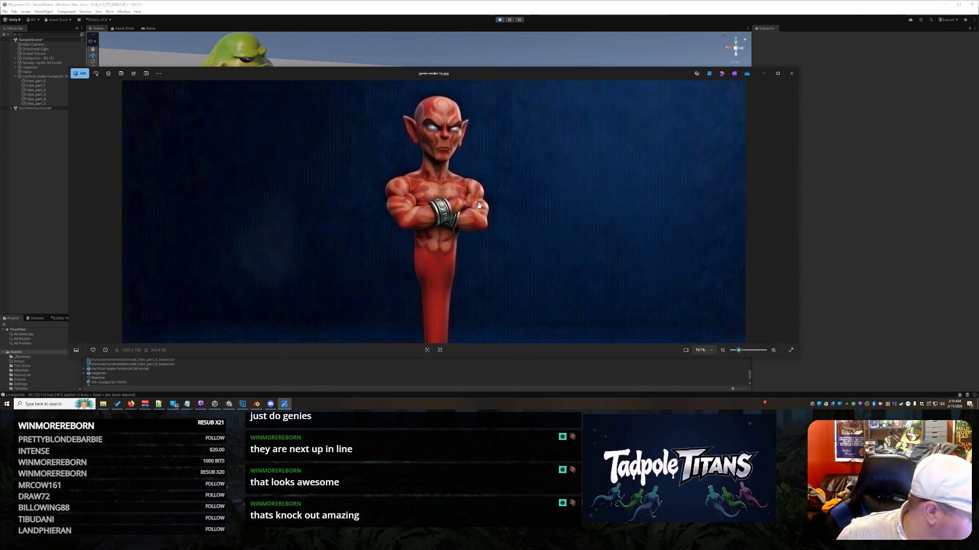
scroll(479, 204, up, 1)
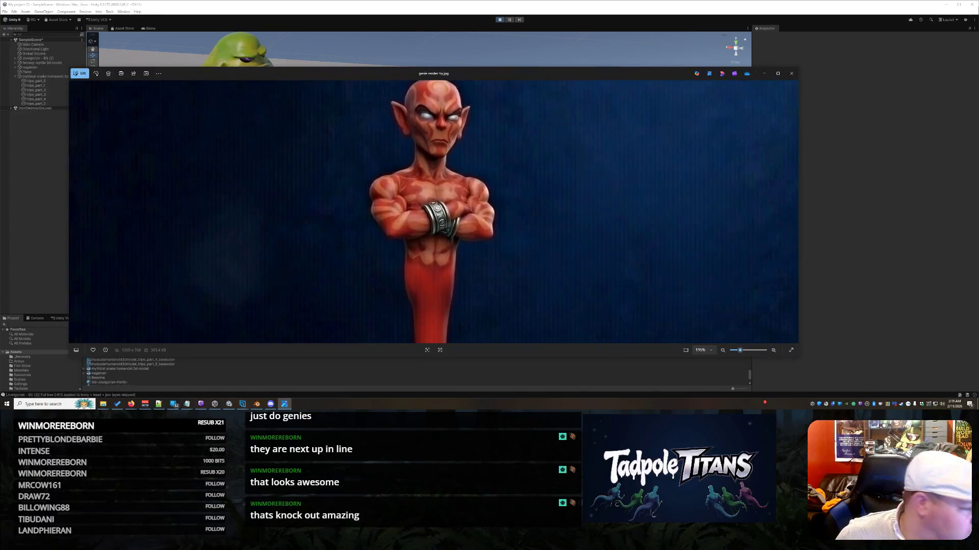
mouse_move(372, 75)
mouse_down()
mouse_move(646, 137)
mouse_move(511, 97)
mouse_up()
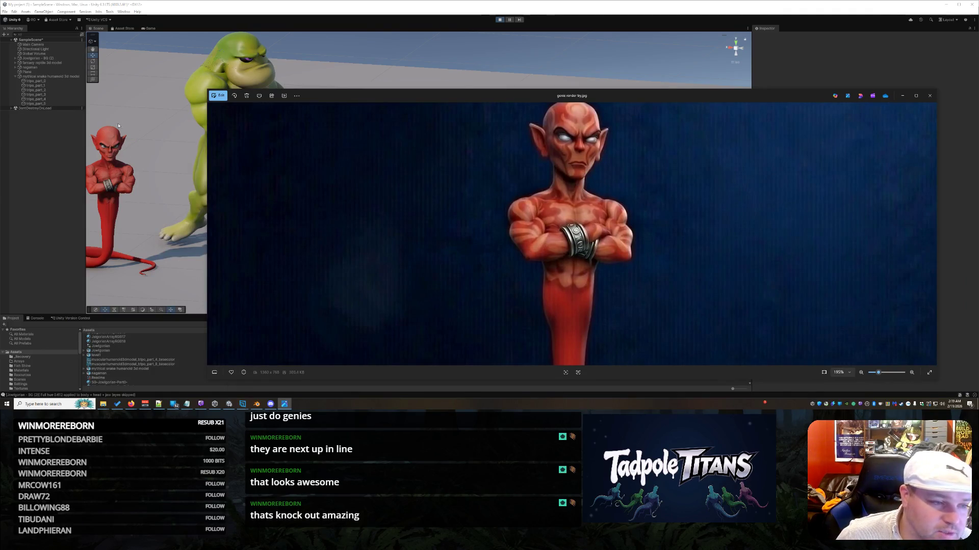
click(120, 167)
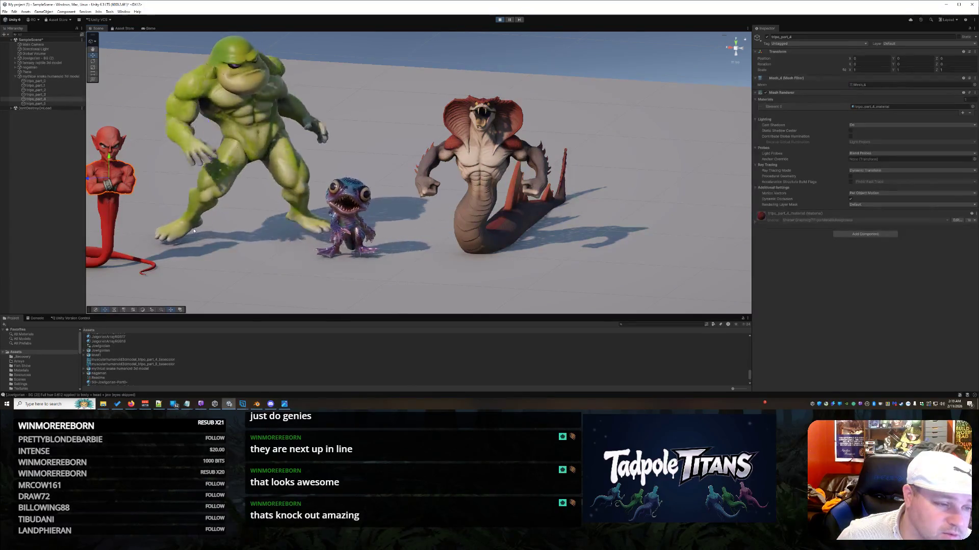
scroll(201, 254, up, 6)
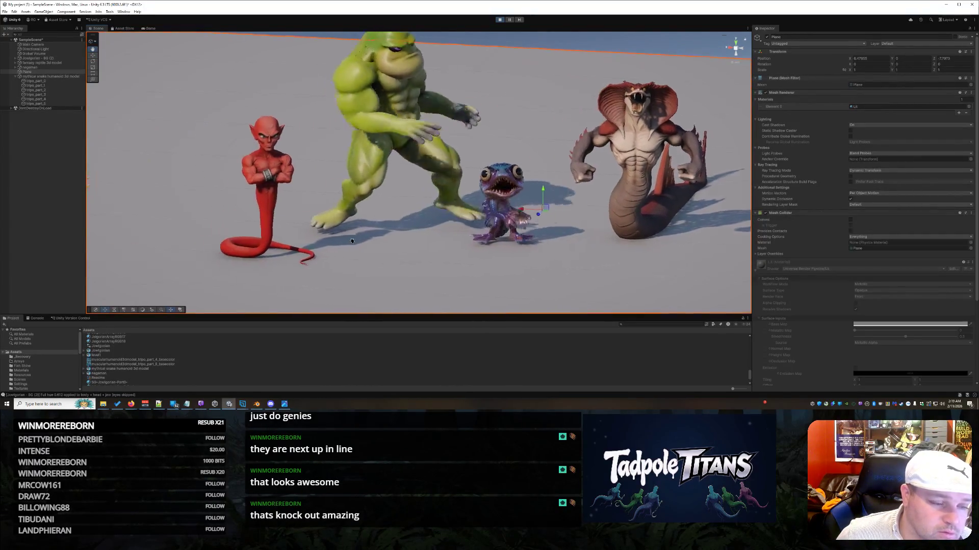
scroll(259, 198, up, 5)
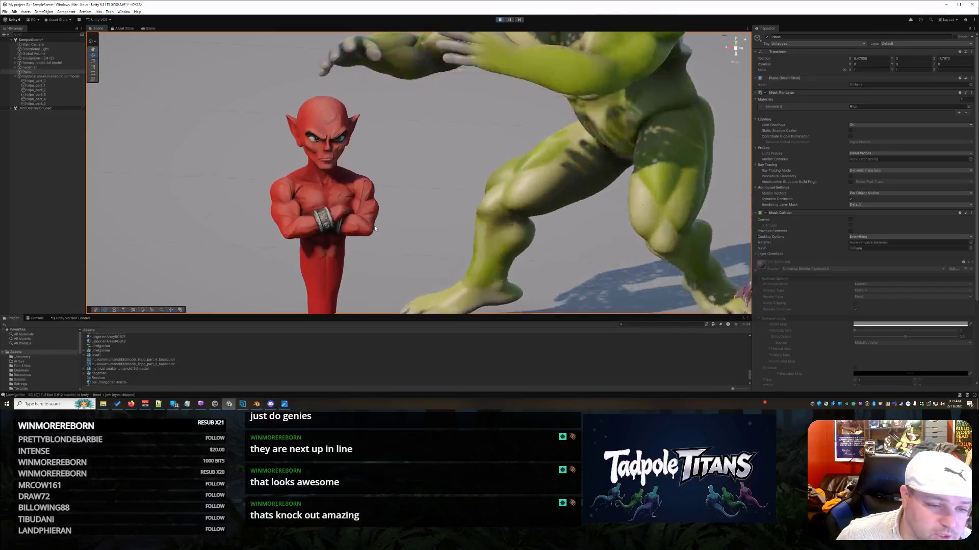
mouse_move(362, 247)
mouse_down()
mouse_move(367, 258)
mouse_move(402, 223)
mouse_up()
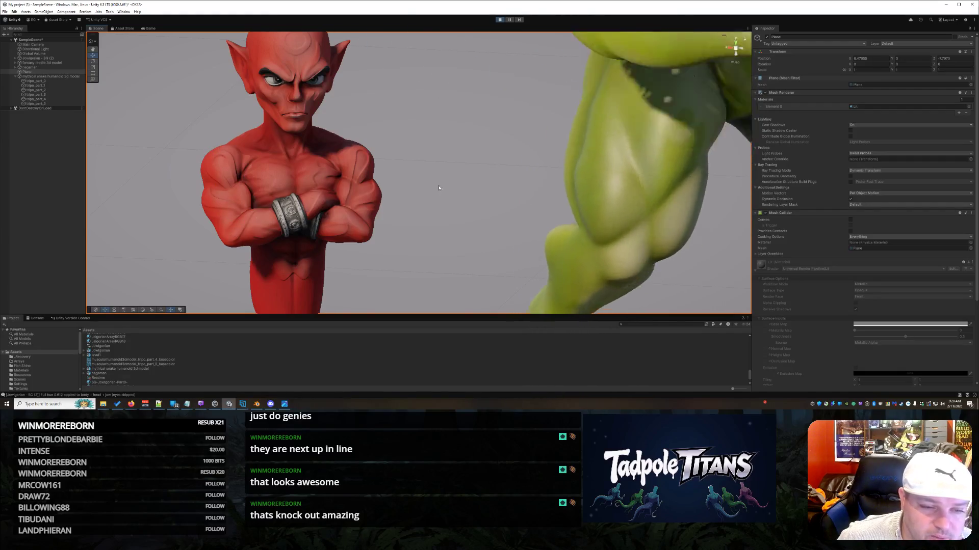
scroll(515, 178, down, 5)
key(Right)
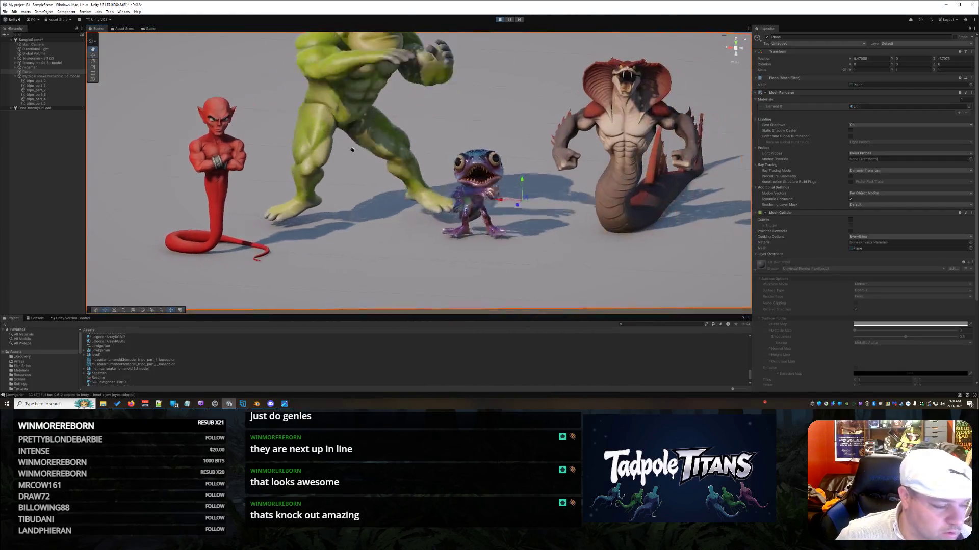
scroll(481, 186, down, 2)
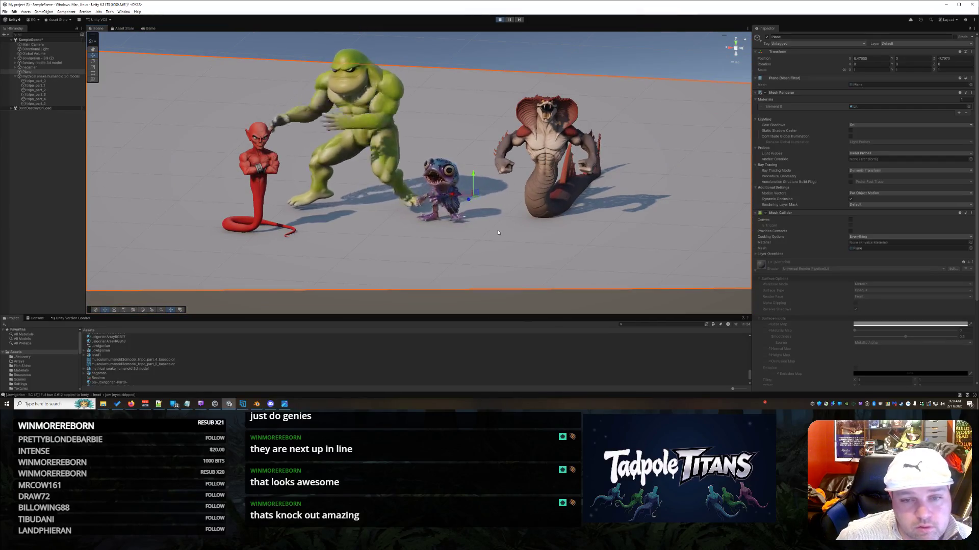
scroll(518, 214, down, 1)
right_click(519, 215)
key(Escape)
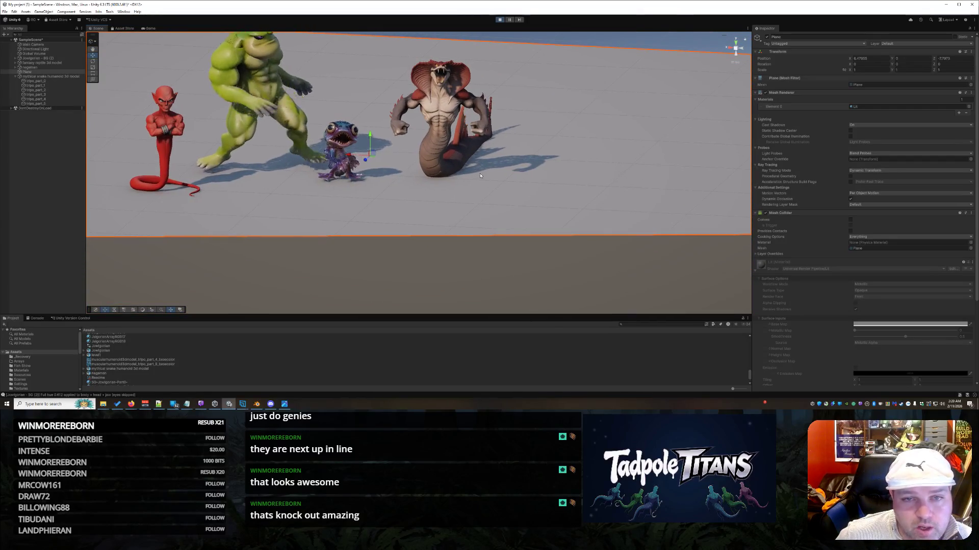
scroll(268, 214, up, 2)
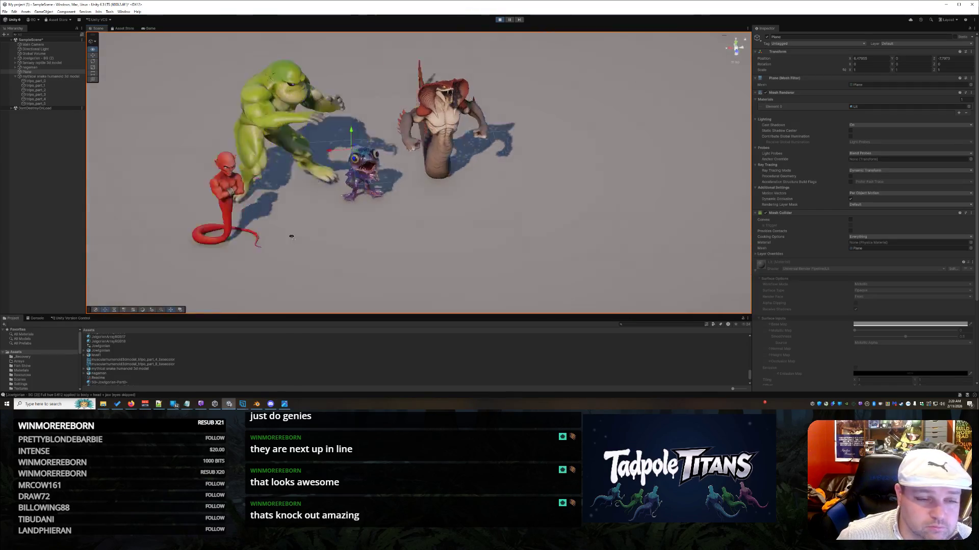
scroll(292, 230, up, 3)
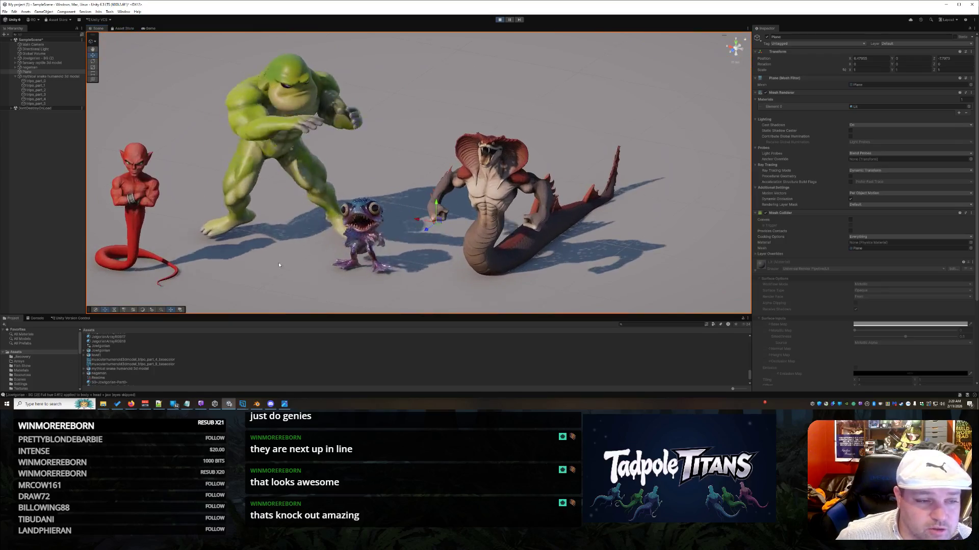
drag(279, 265, 357, 241)
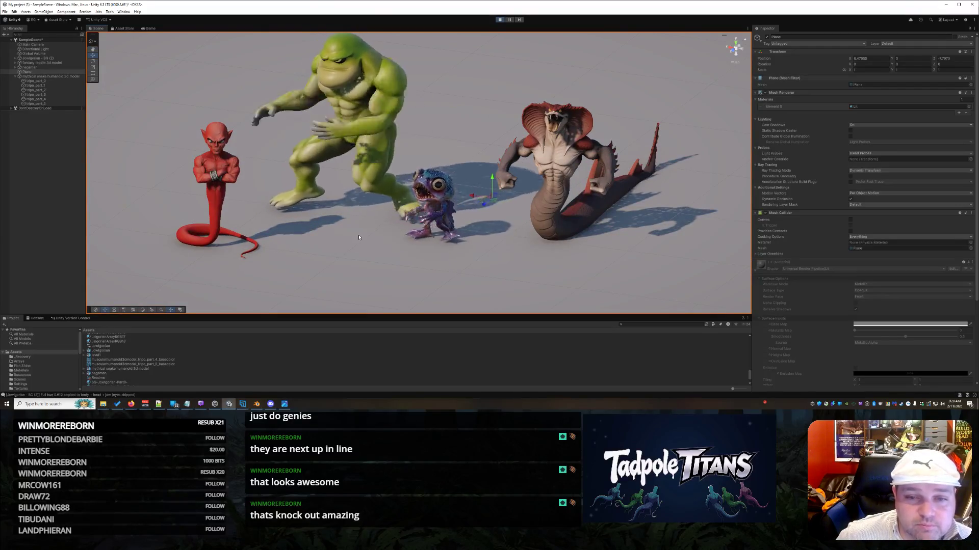
mouse_move(358, 236)
mouse_down()
mouse_move(423, 230)
mouse_move(333, 232)
mouse_move(359, 227)
mouse_up()
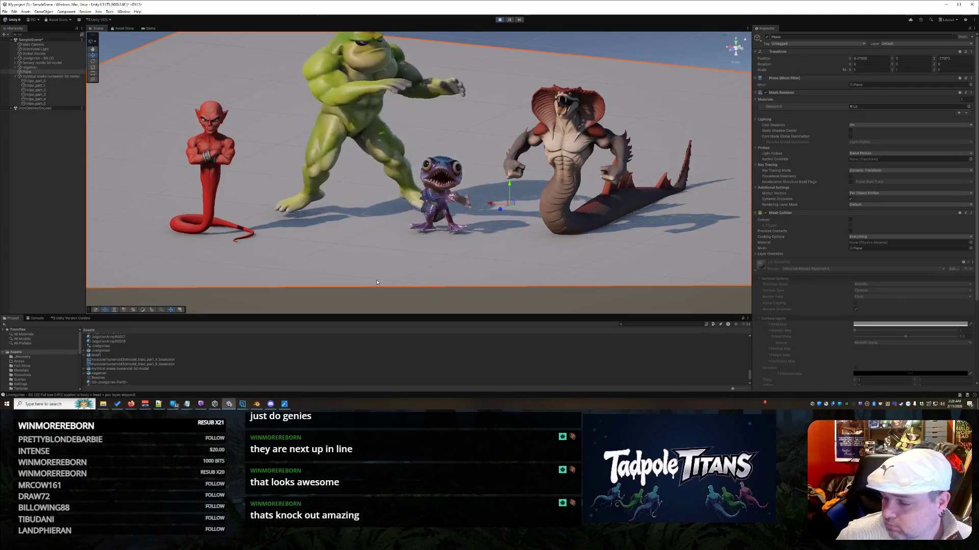
click(390, 302)
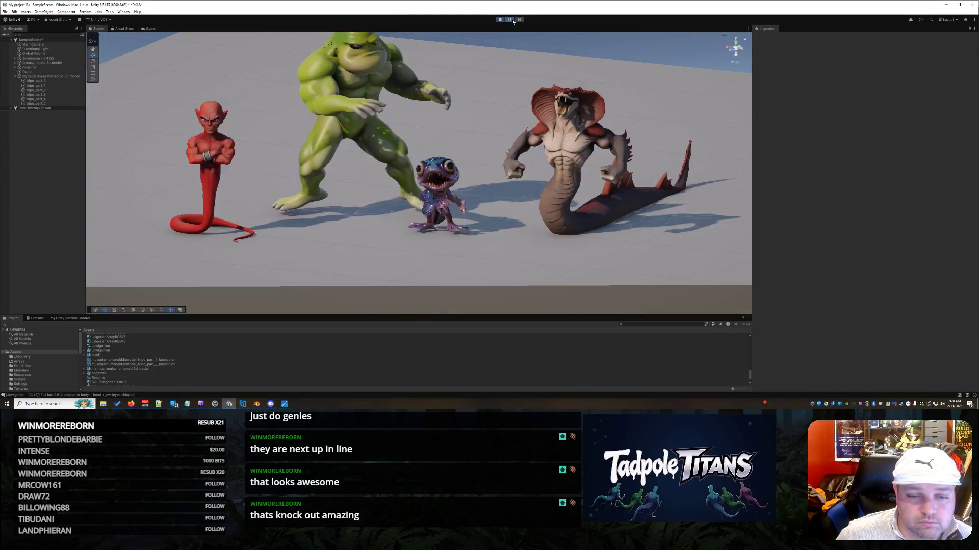
Toggle Play and Pause to preview the game camera view and step the creature animations.
click(512, 21)
click(513, 22)
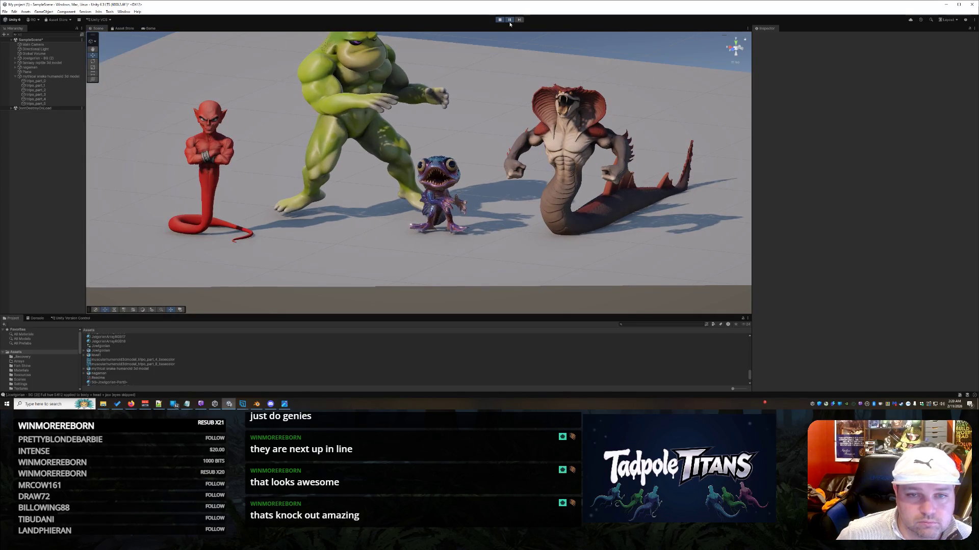
click(512, 19)
click(512, 21)
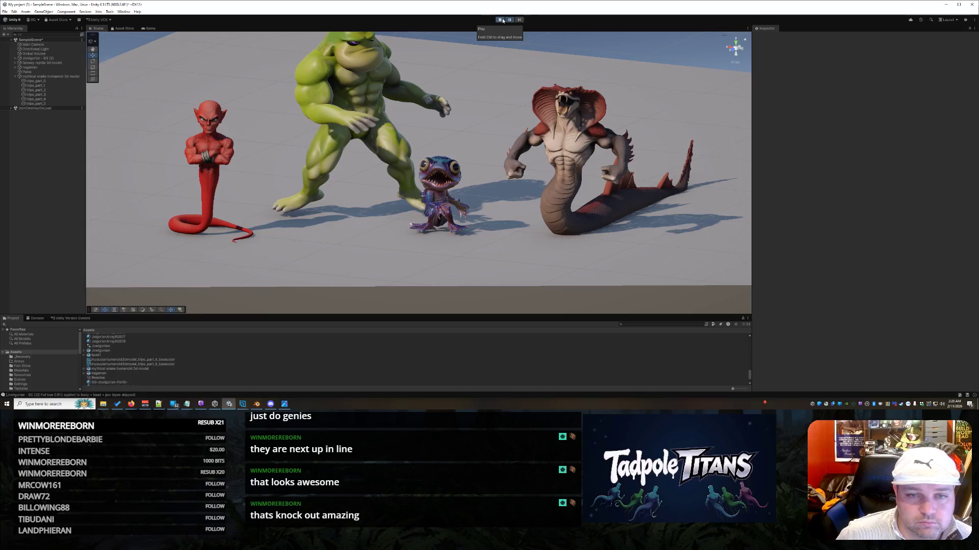
click(513, 21)
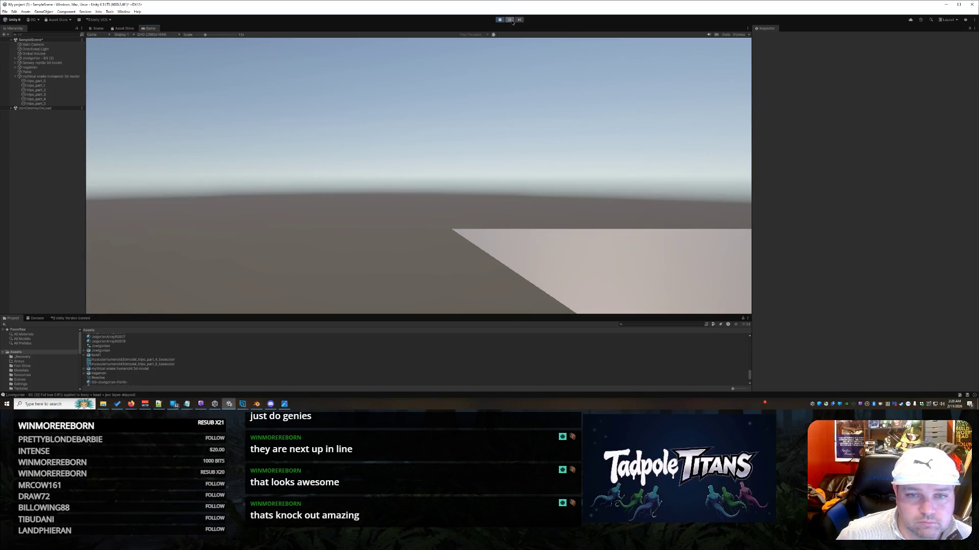
click(512, 22)
click(512, 22)
click(512, 21)
mouse_move(490, 206)
mouse_down()
mouse_move(547, 178)
mouse_move(543, 305)
mouse_up()
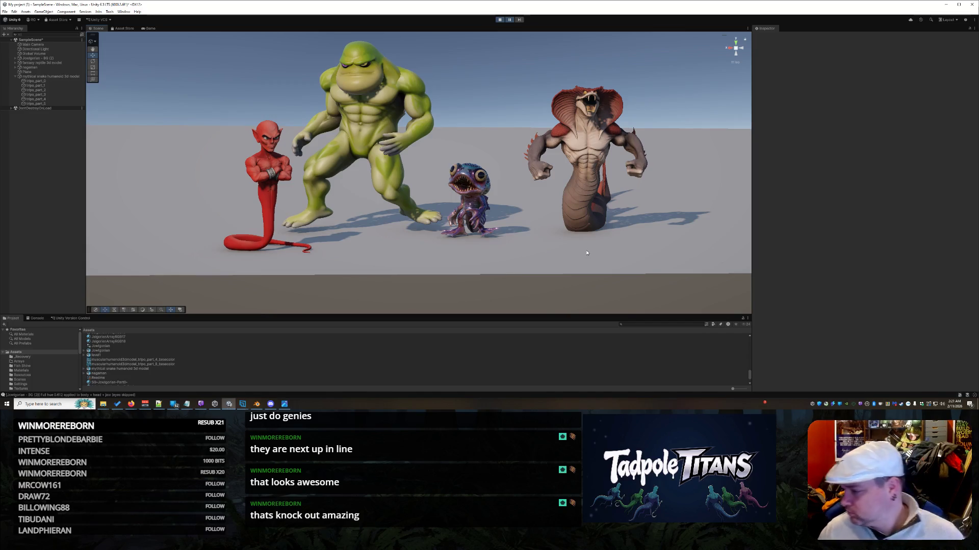
Cycle through the open windows and minimize everything to show the desktop.
key(alt+Tab)
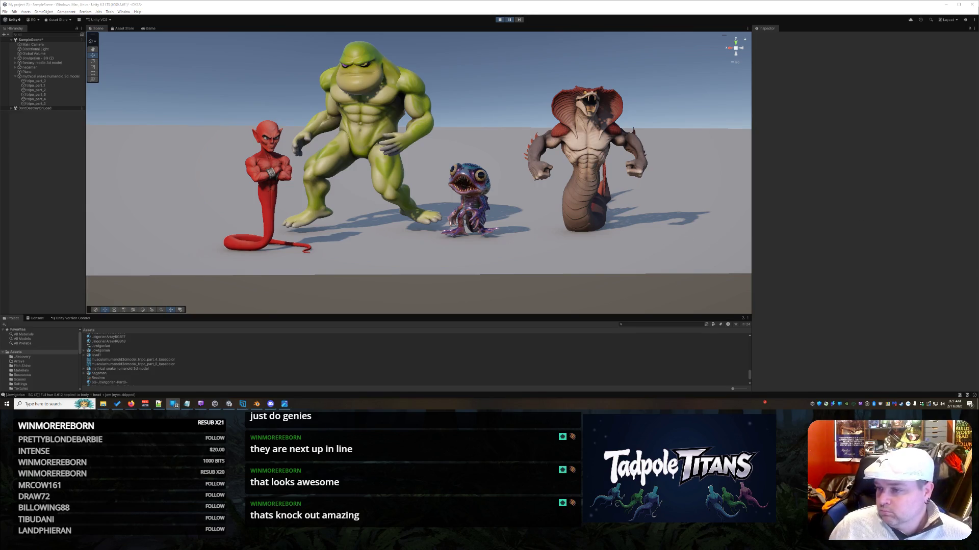
key(alt+Tab)
key(alt+Tab)
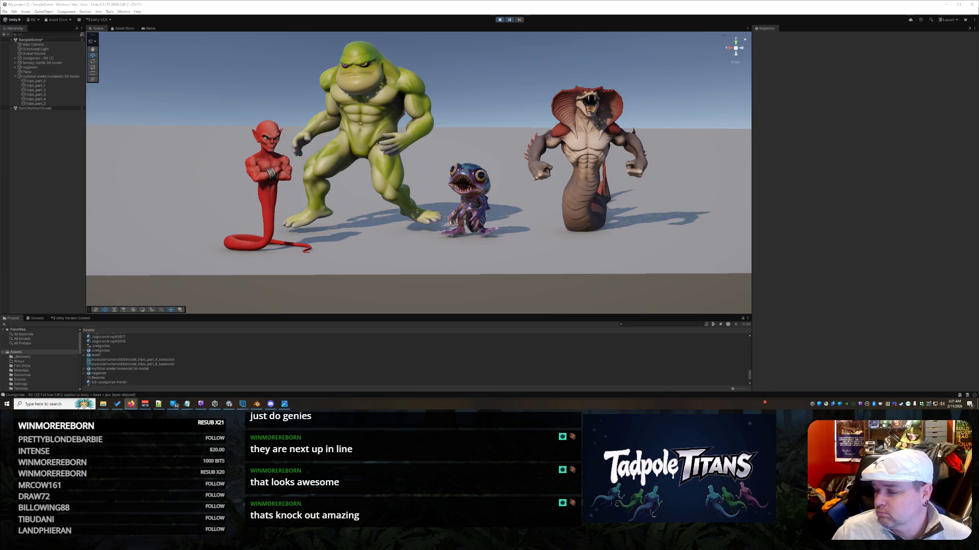
key(super+d)
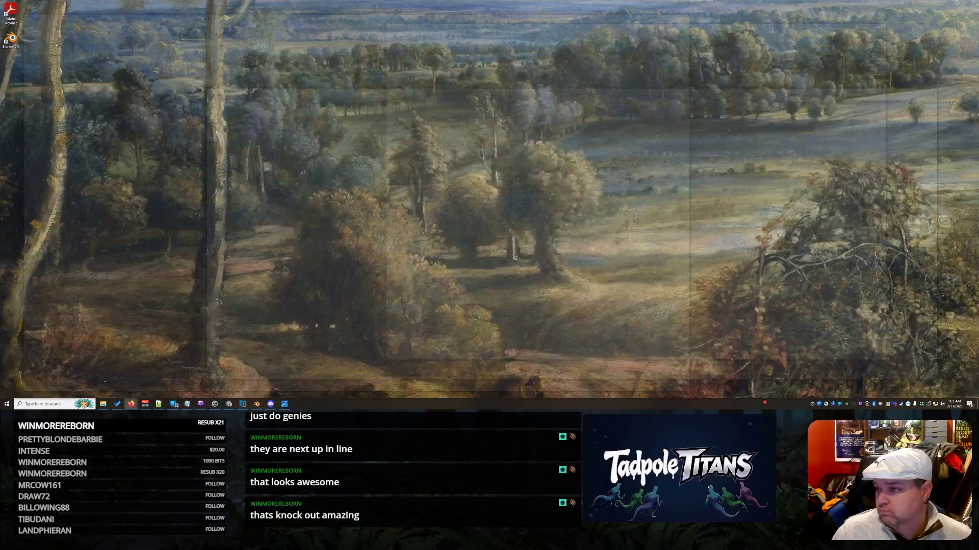
Bring the browser back to Tripo's Rigging & Animation page with the red genie's export settings.
key(alt+Tab)
key(alt+Tab)
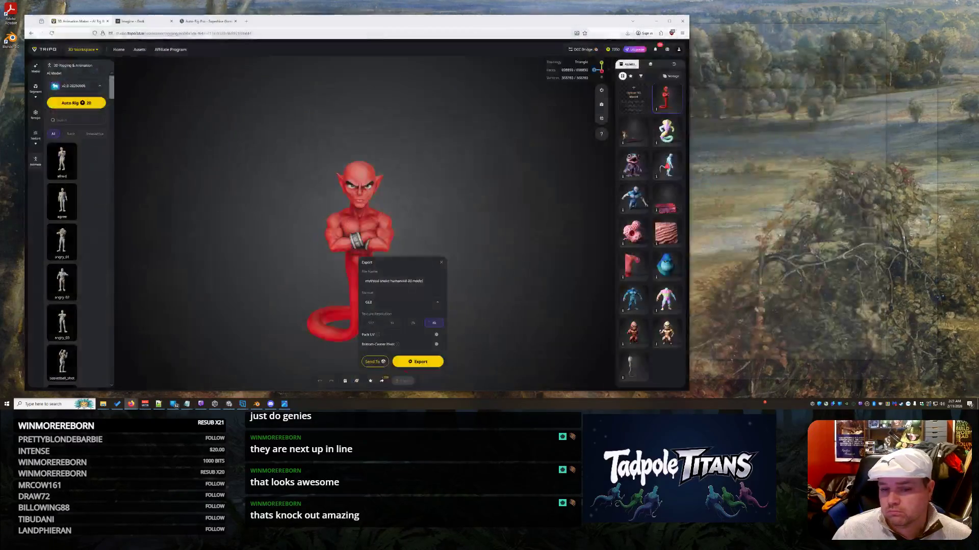